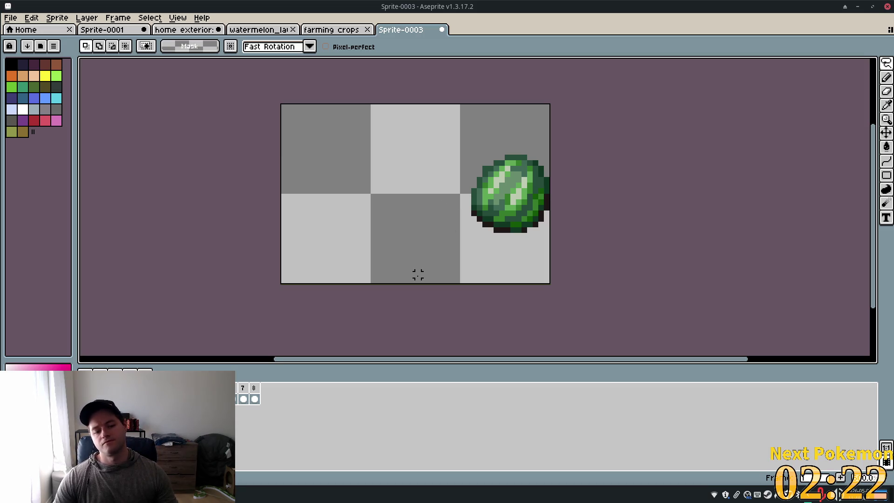
- Leave Aseprite and pass through Godot to exploding_watermelon.gd in Cursor
key(alt+Tab)
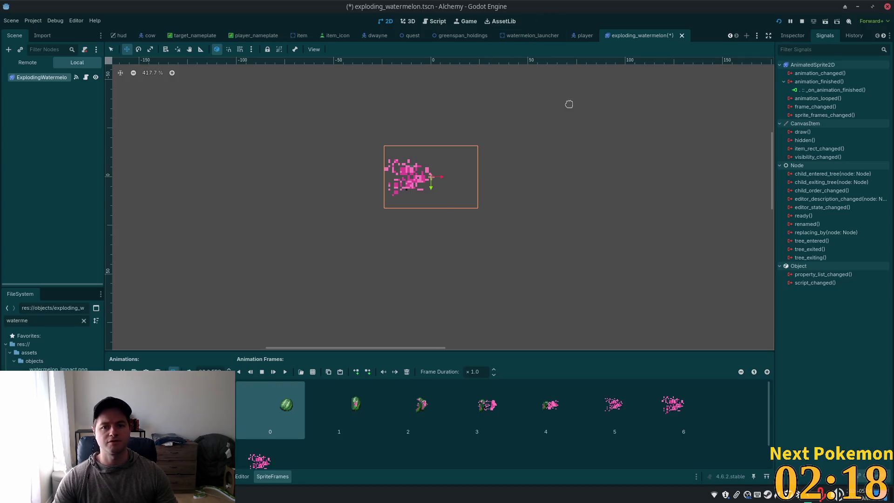
key(alt+Tab)
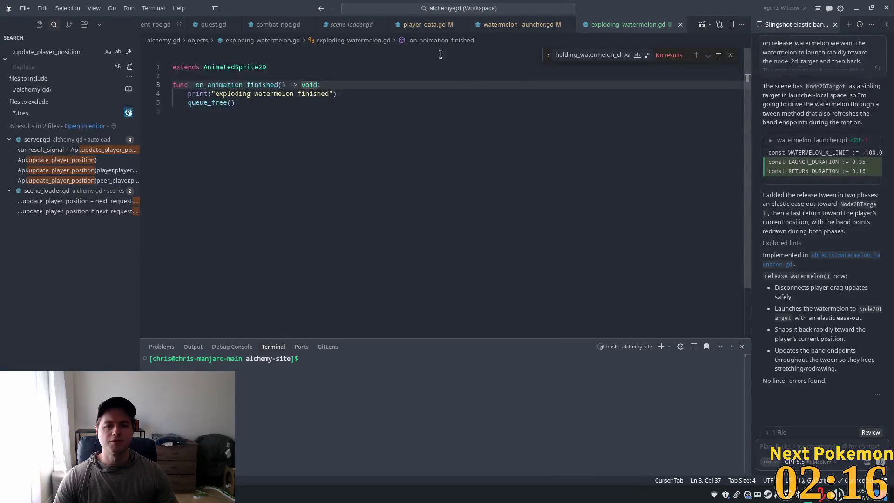
- In watermelon_launcher.gd, append '+ Vector2' to the spawn position on line 90
click(509, 28)
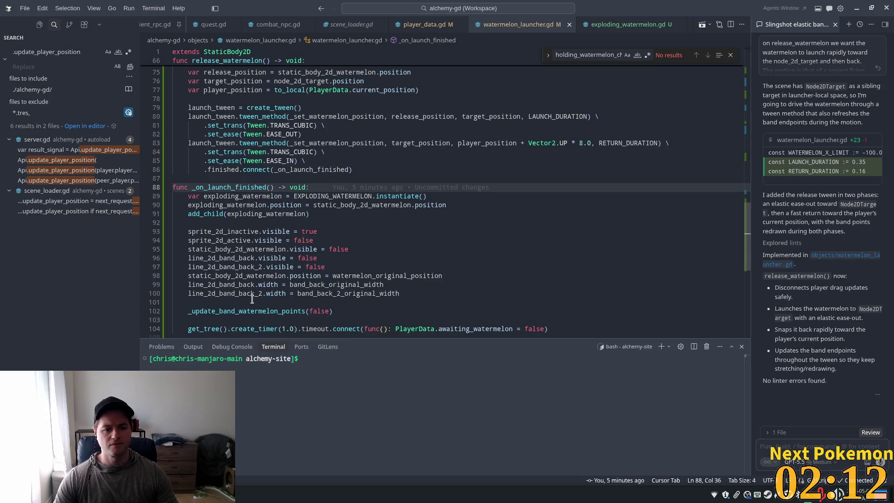
click(380, 210)
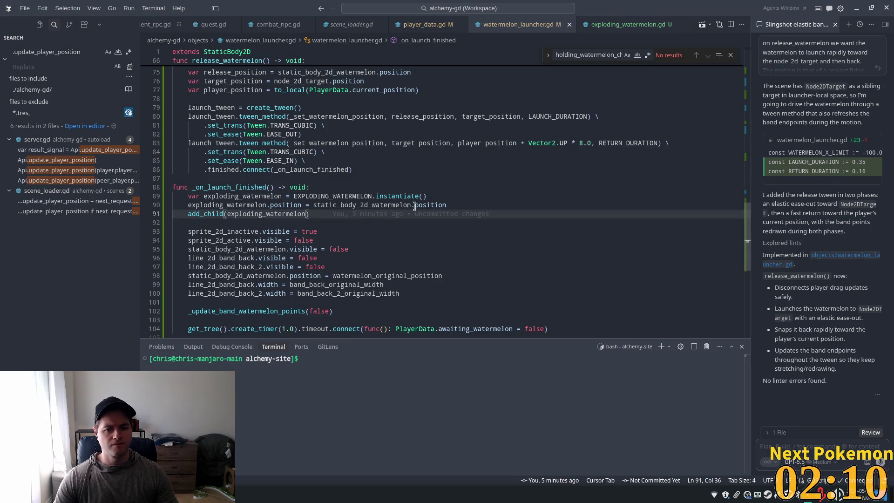
click(474, 204)
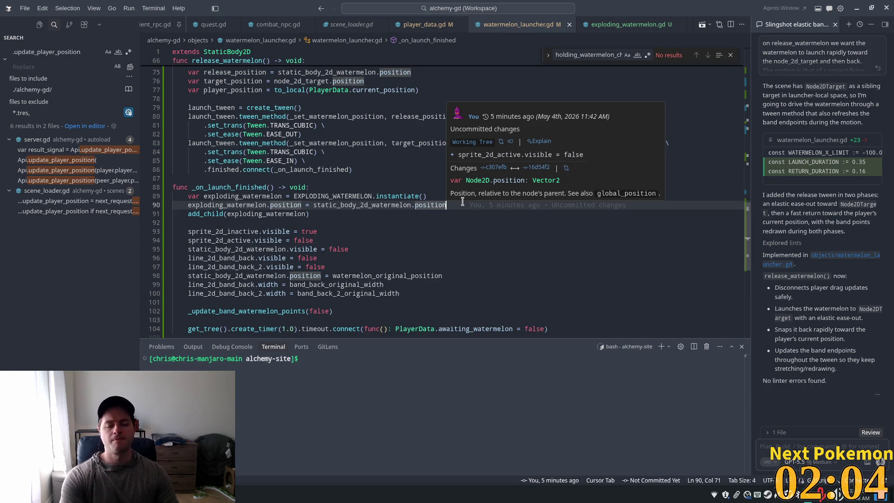
text(- )
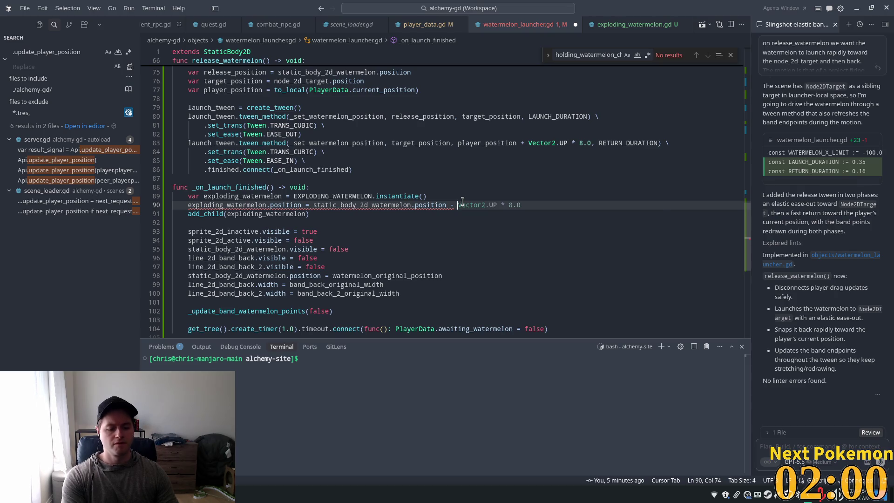
text(Vector)
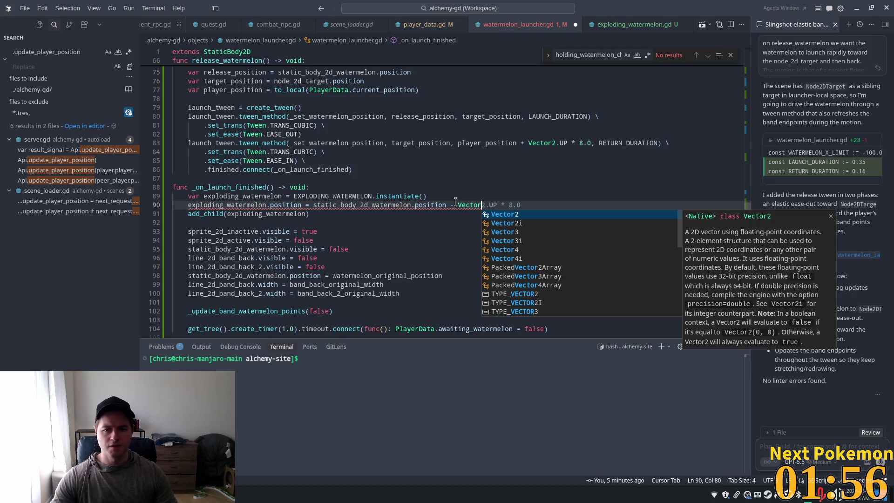
text(2)
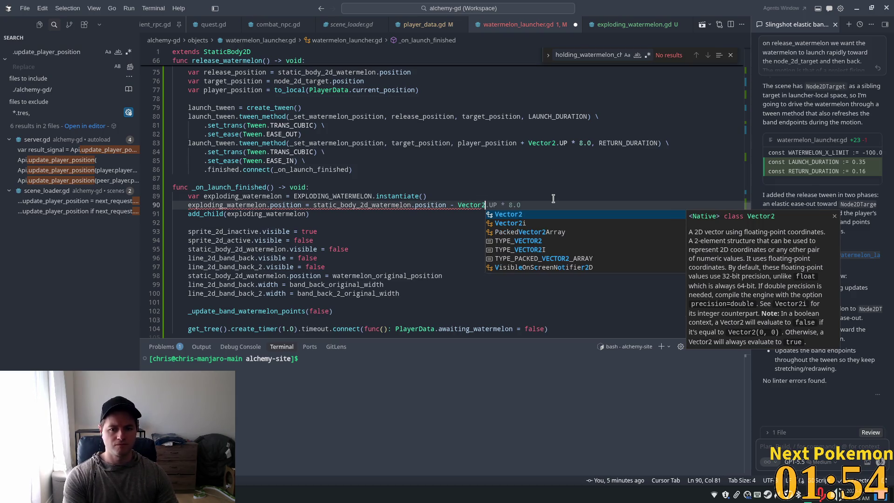
key(Escape)
key(ctrl+Left)
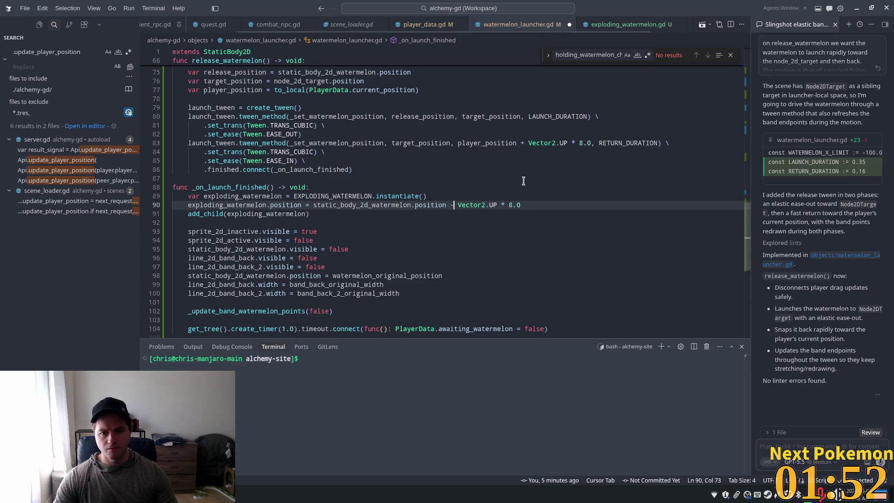
key(Left)
key(BackSpace)
text(+)
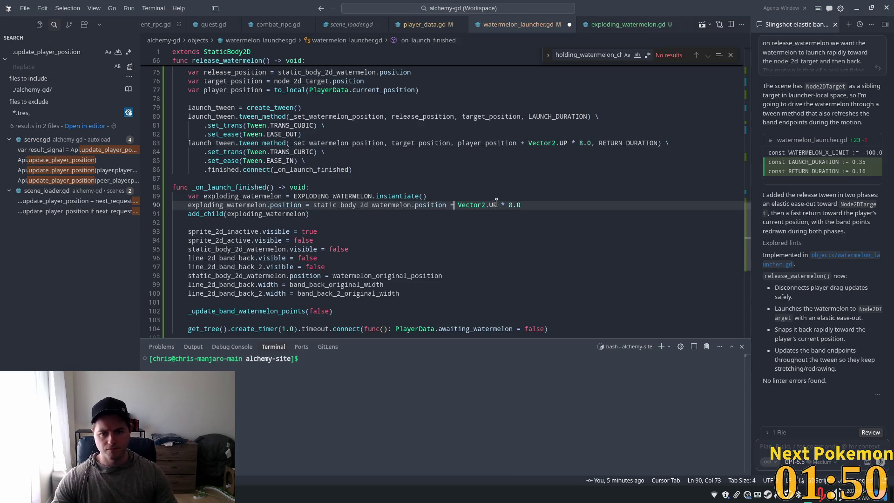
- Change the direction to LEFT so the spawn offset reads Vector2.LEFT * 8.0
double_click(497, 205)
text(L)
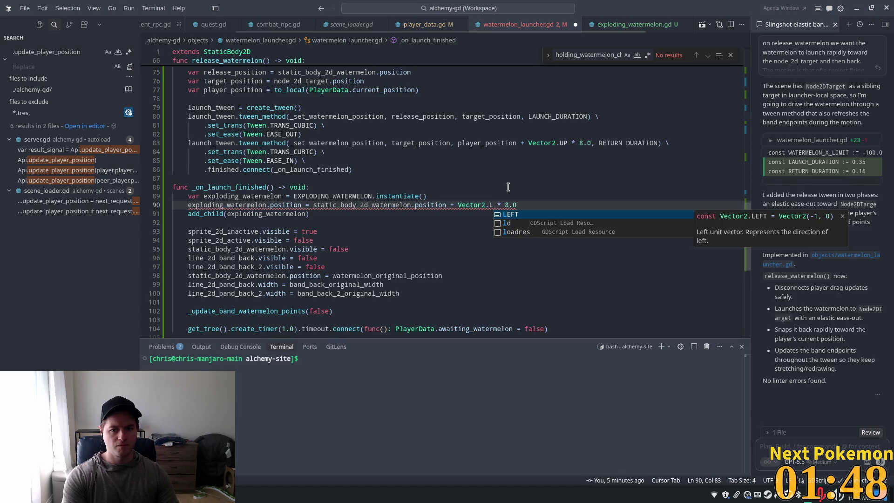
key(Return)
key(Up)
key(Up)
key(Up)
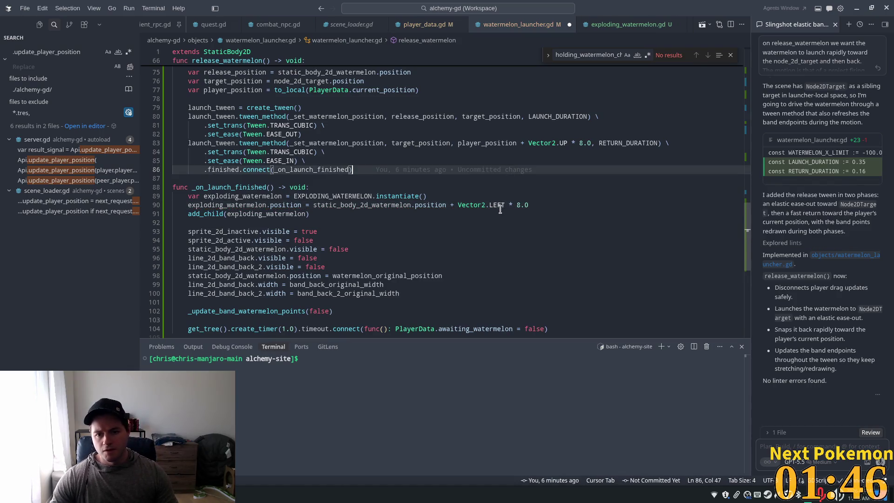
key(Down)
key(Down)
key(Down)
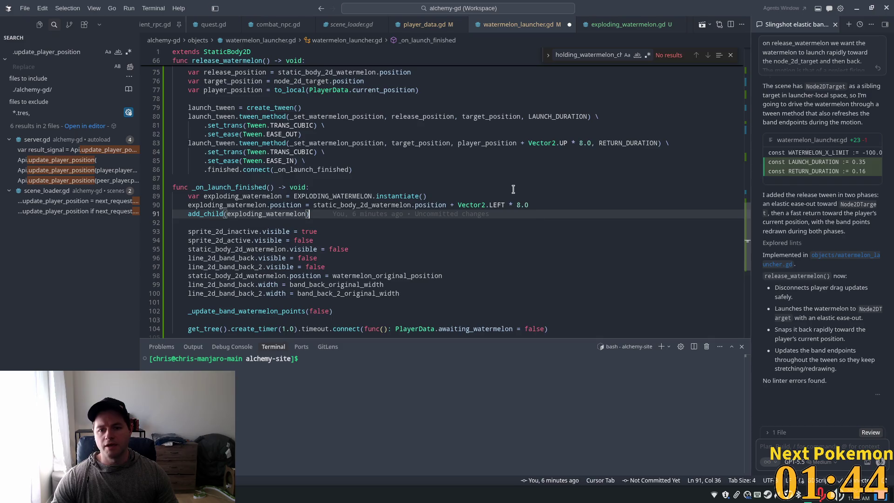
click(558, 197)
- Run Alchemy with F5 and bring the Greenspan Holdings game window forward
key(alt+Tab)
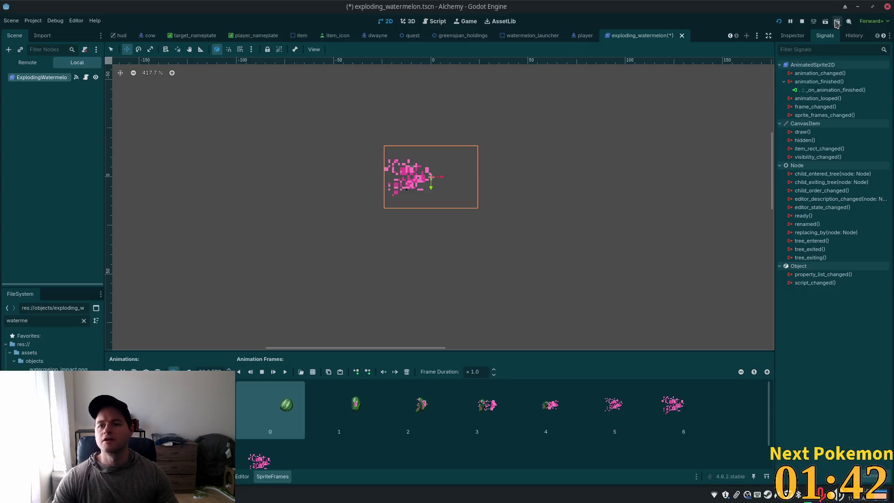
key(F5)
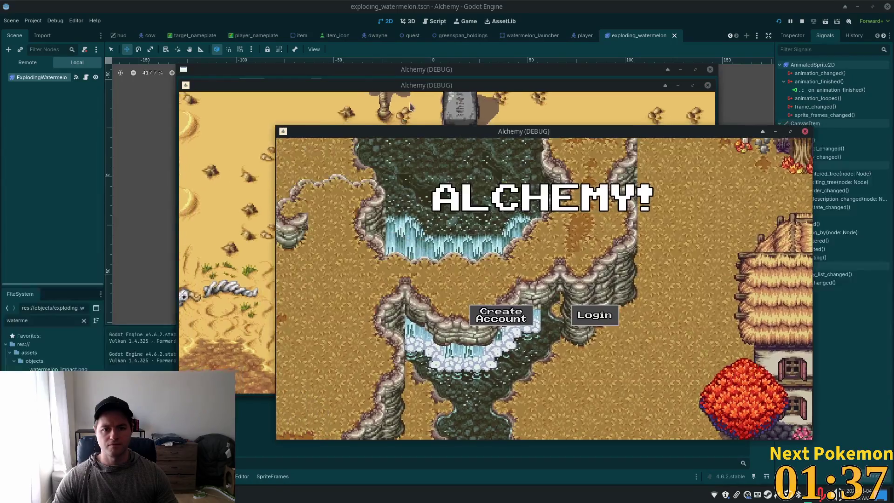
click(410, 108)
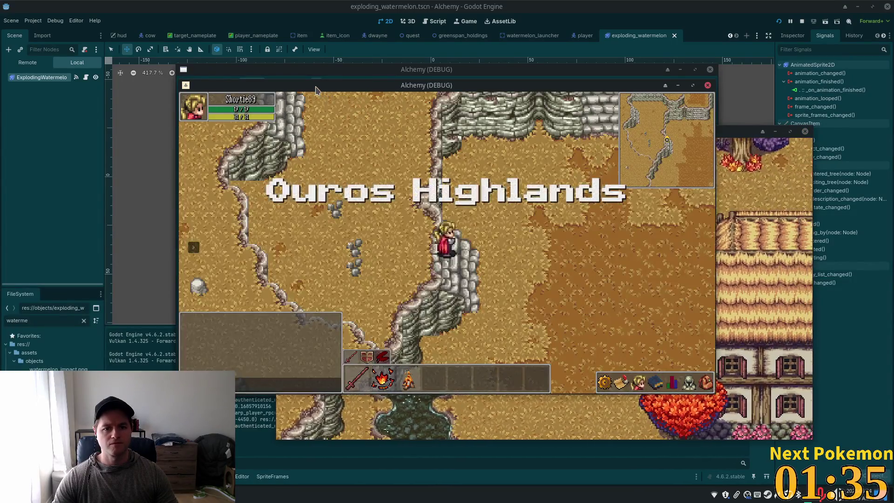
drag(315, 90, 211, 128)
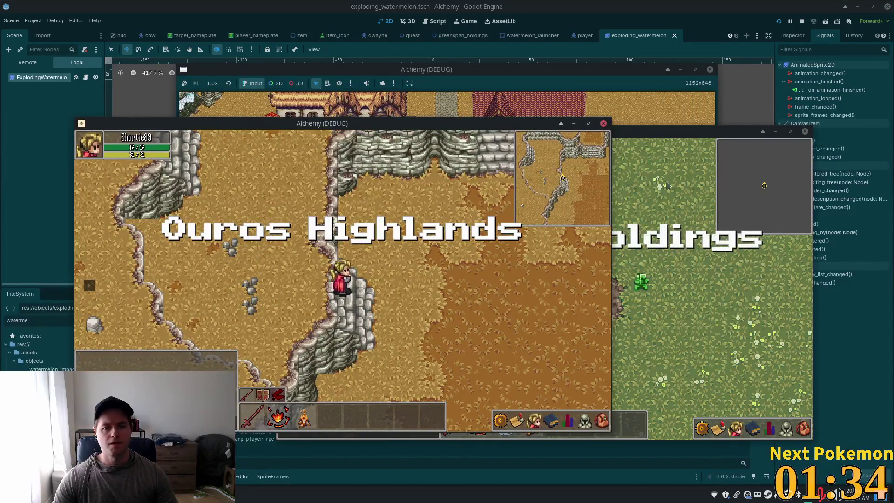
click(619, 218)
- Fire the watermelon slingshot twice, then stop the game with F8
key(a)
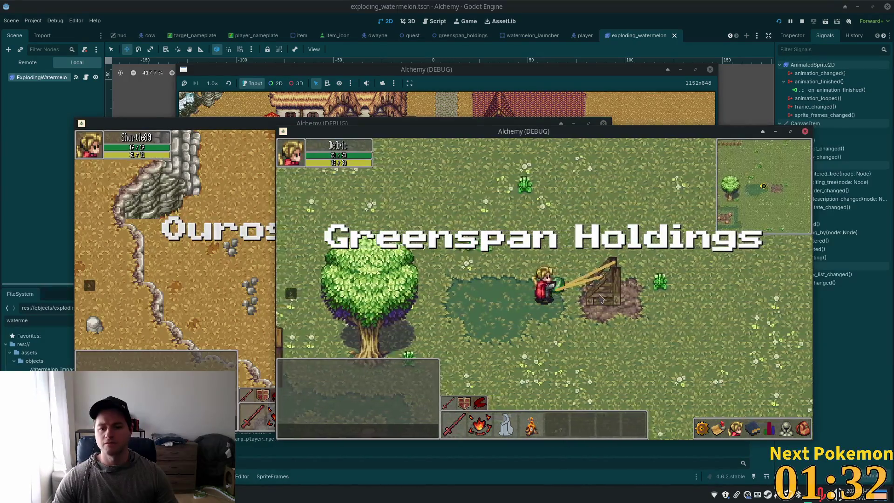
key(a)
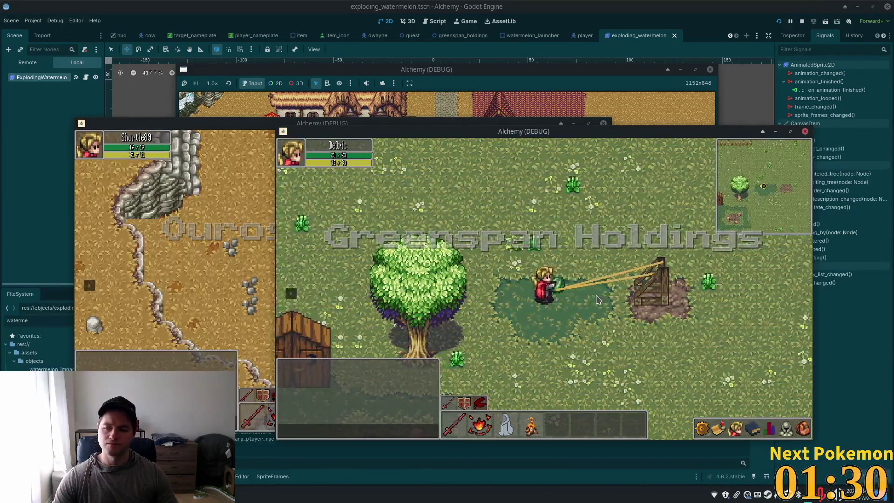
key(a)
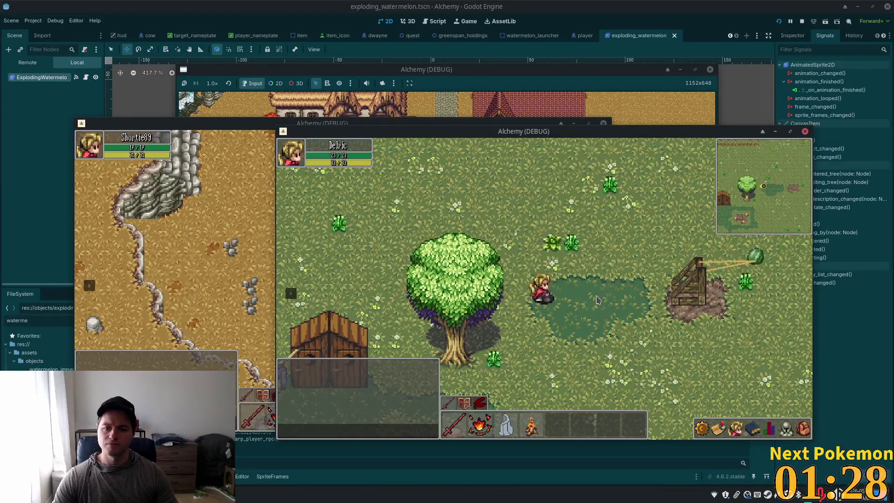
key(d)
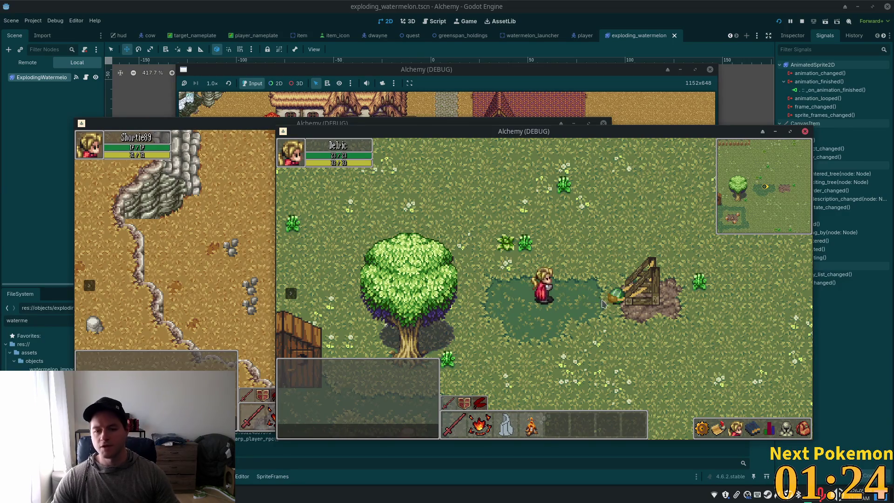
key(d)
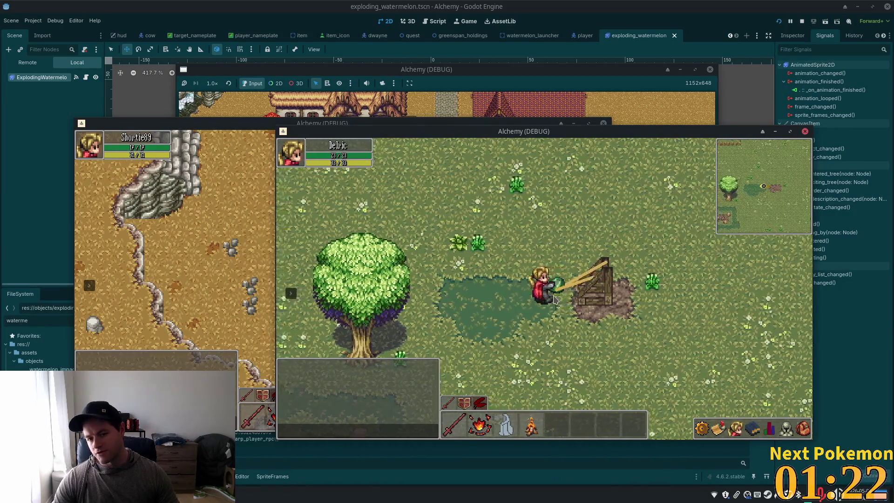
key(a)
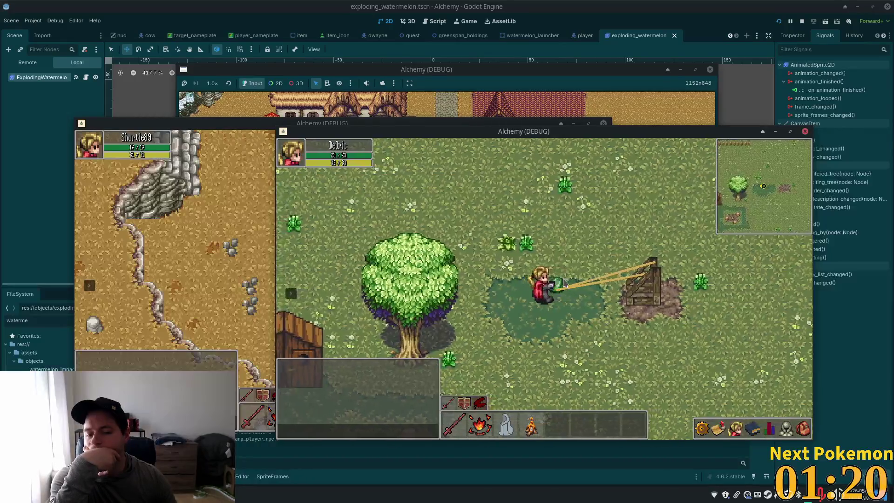
key(a)
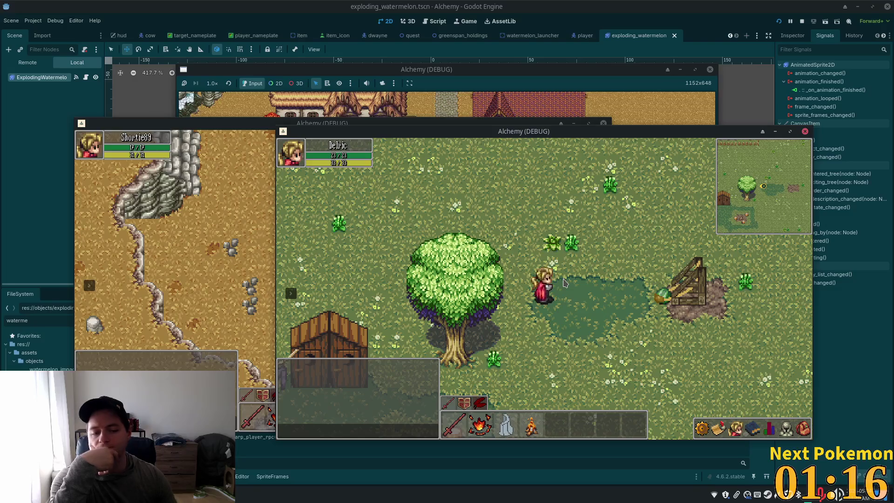
key(F8)
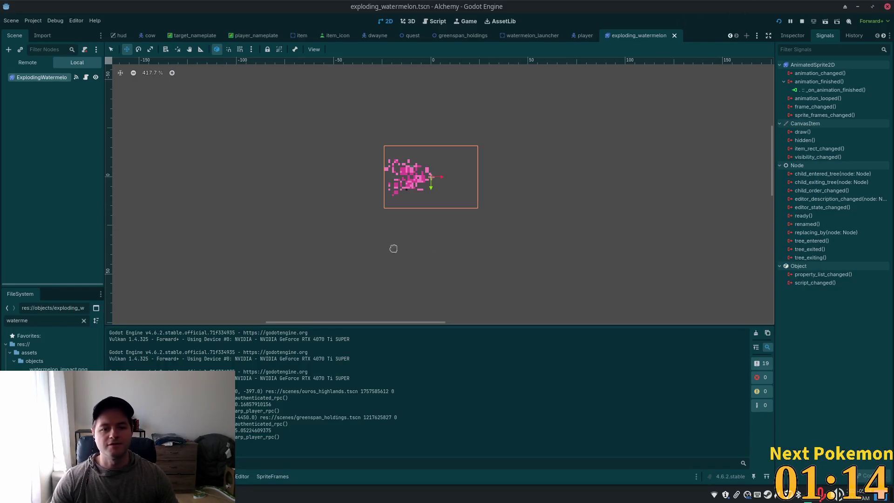
- Select ExplodingWatermelon and preview its explosion animation
click(42, 87)
click(41, 77)
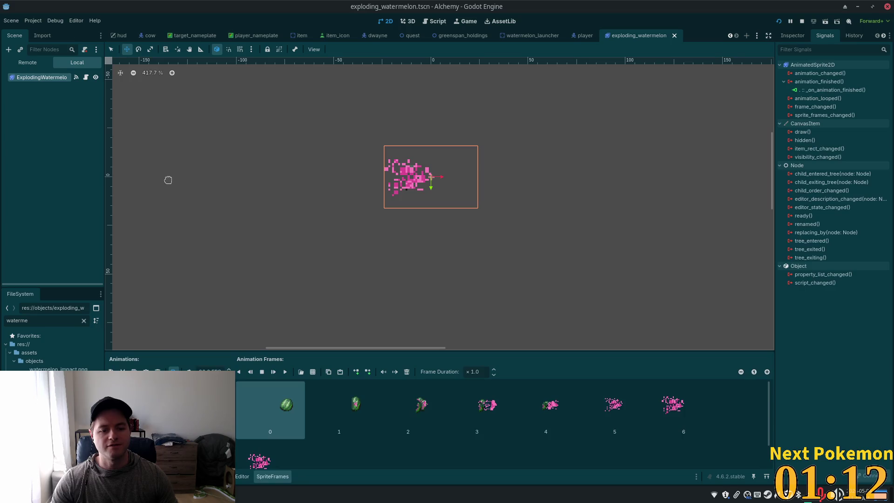
click(285, 374)
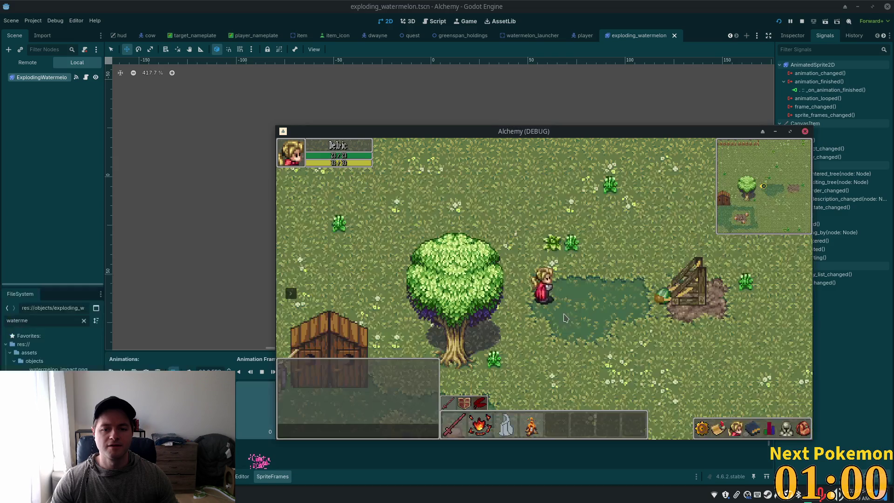
- Walk to the launcher, pull back the slingshot, launch the watermelon, and return to the editor
key(d)
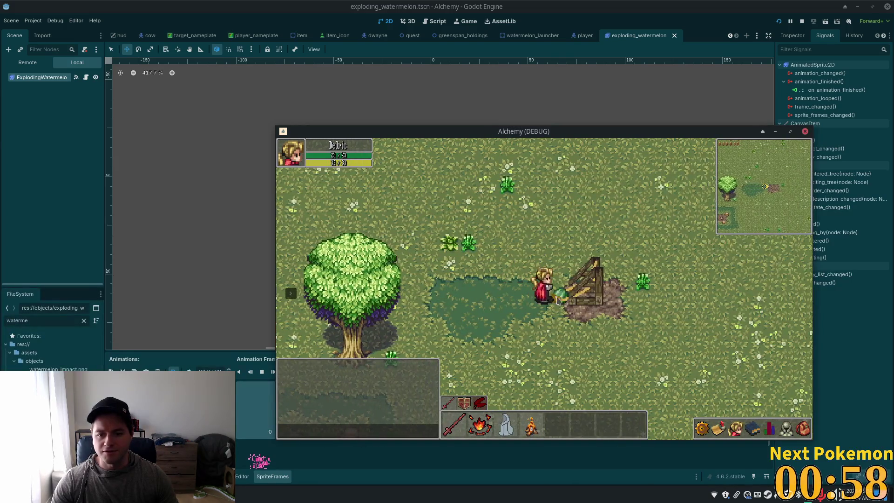
key(a)
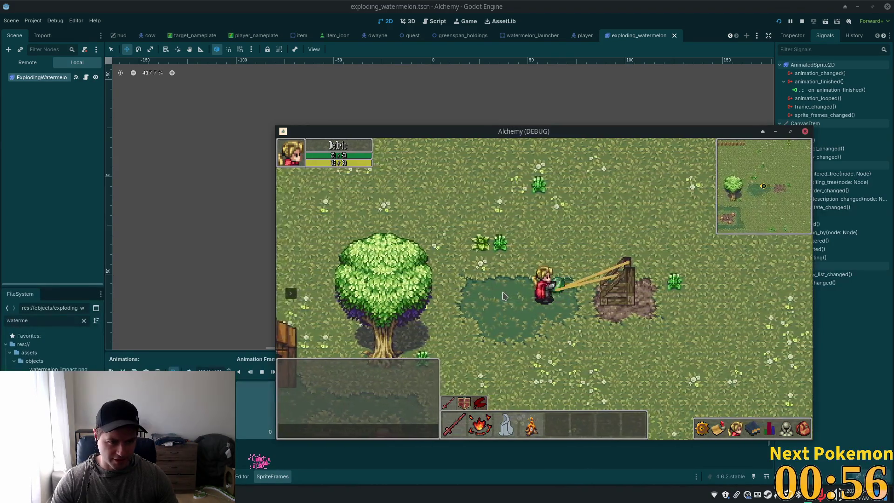
key(a)
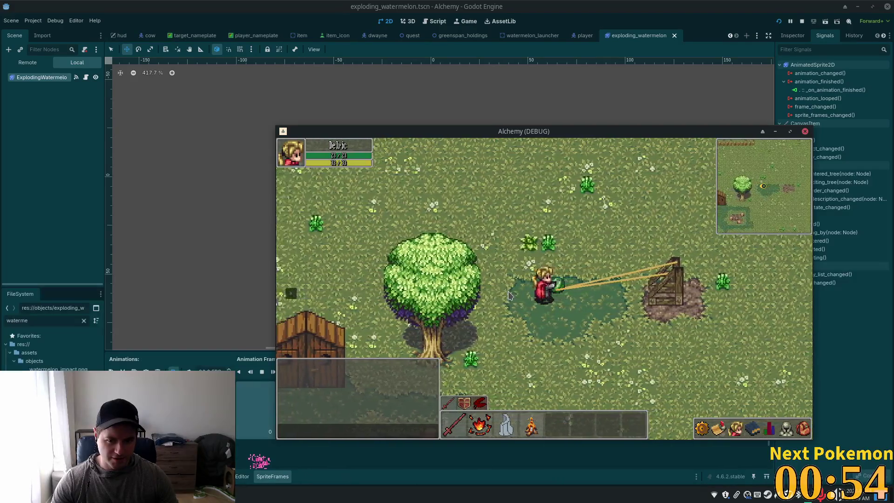
key(a)
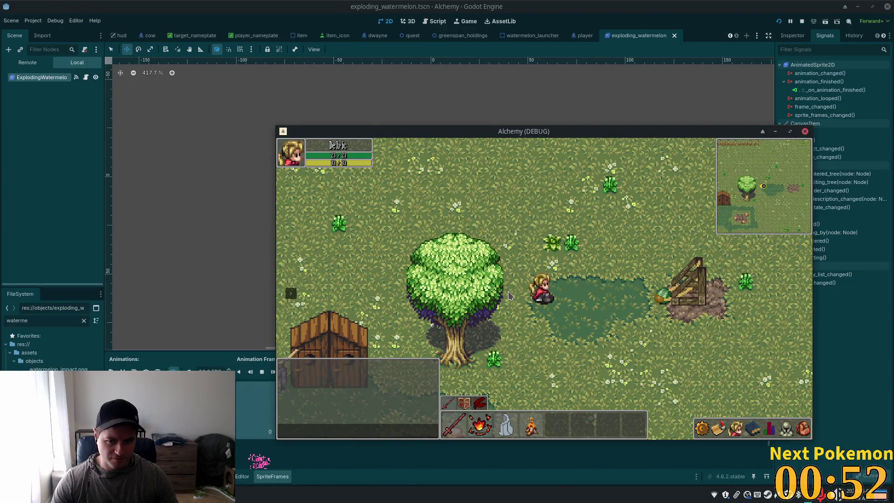
click(190, 194)
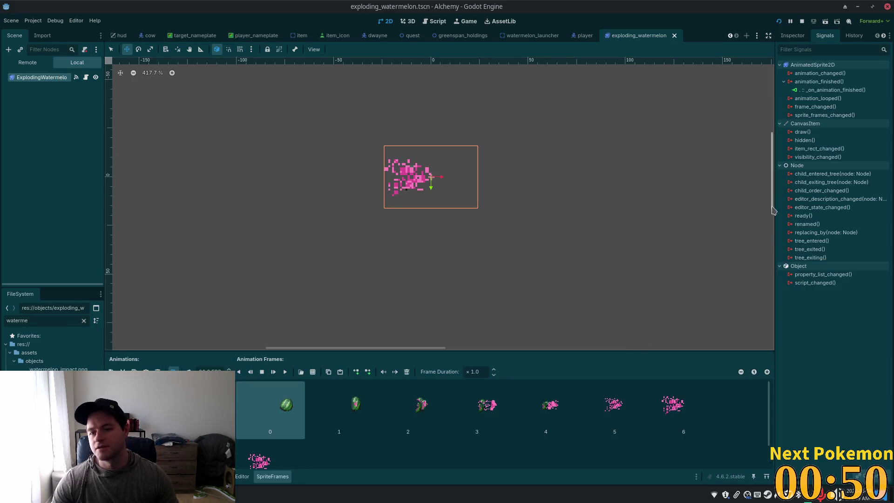
- Set ExplodingWatermelon's Ordering Z Index to 20, save the scene, and run the project
click(792, 35)
click(805, 277)
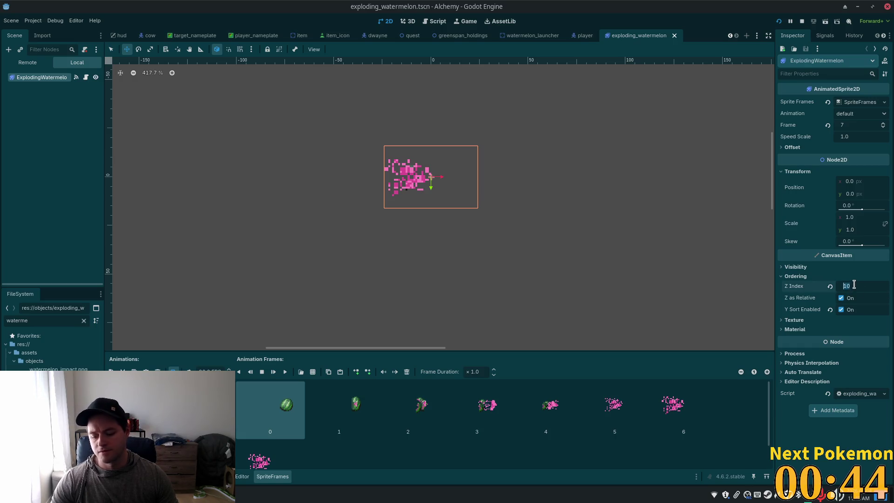
text(20)
key(Return)
key(ctrl+s)
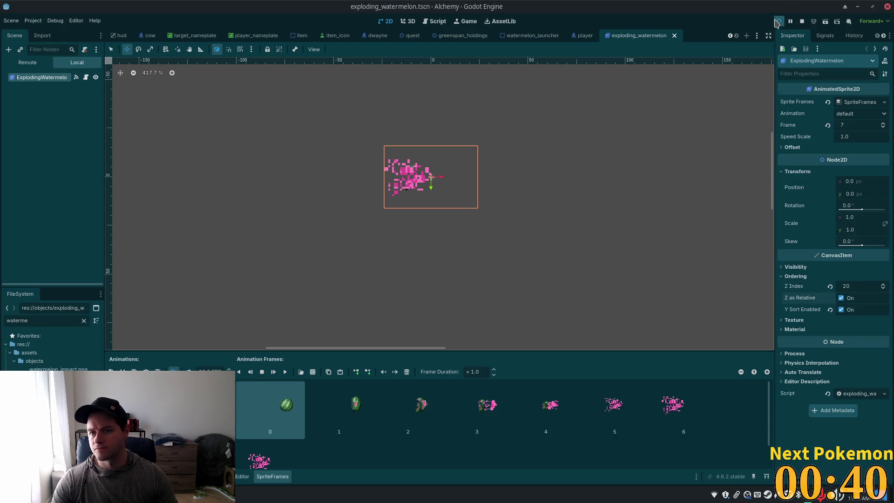
click(777, 22)
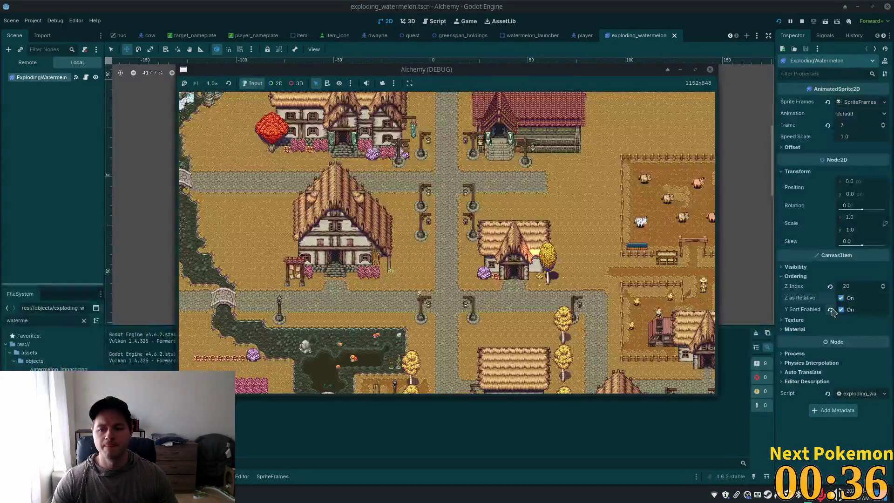
- Turn off Y Sort on ExplodingWatermelon, save, and bring the game window forward
click(831, 313)
click(832, 312)
key(F5)
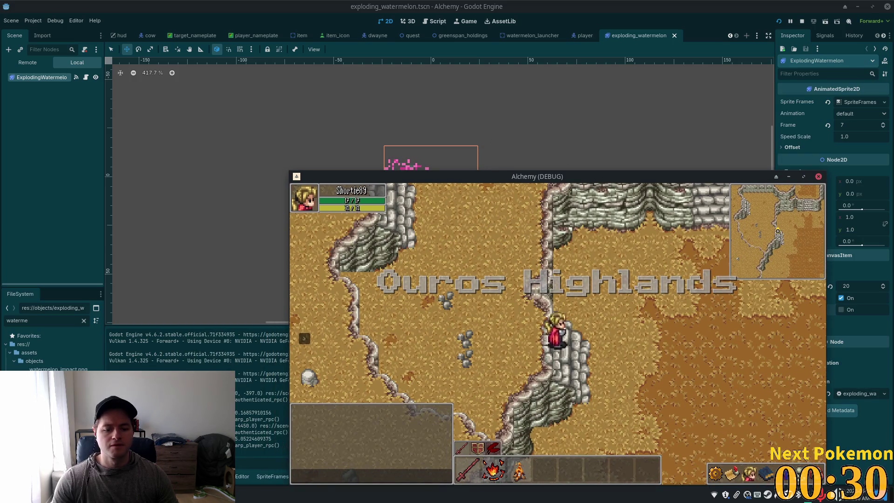
mouse_move(248, 501)
click(259, 462)
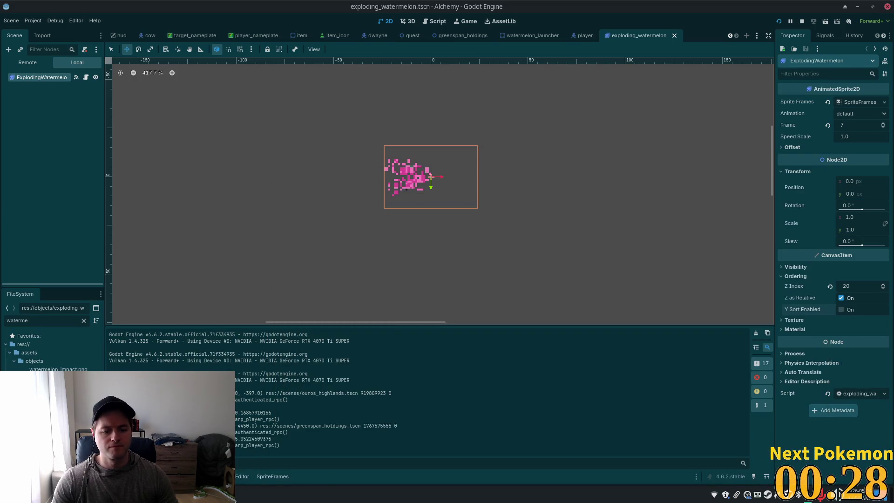
click(261, 407)
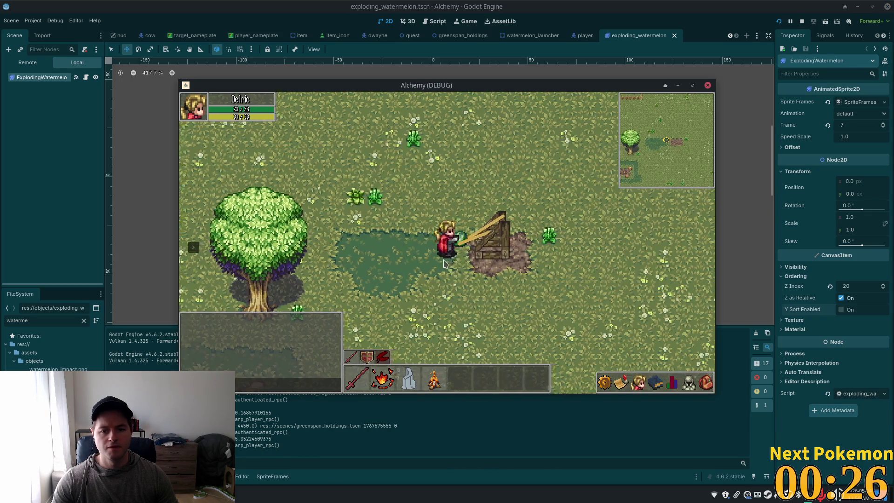
- Launch the watermelon with the slingshot, then reselect ExplodingWatermelon in the editor
key(a)
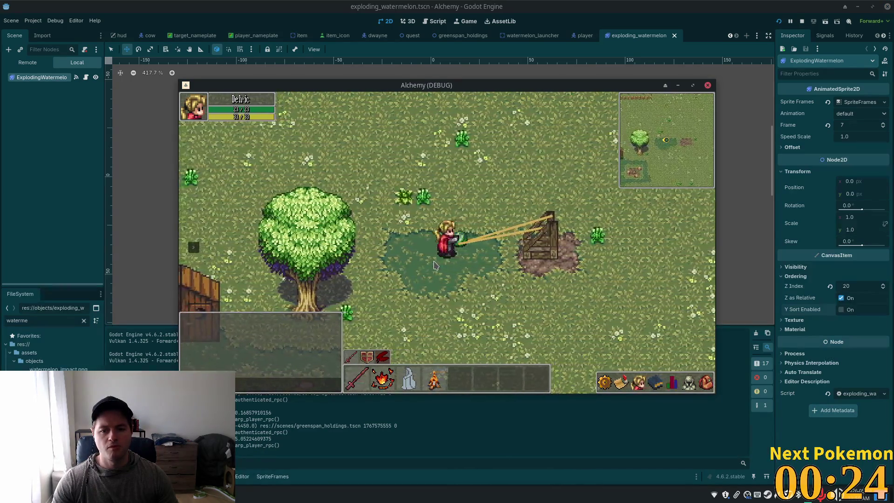
key(a)
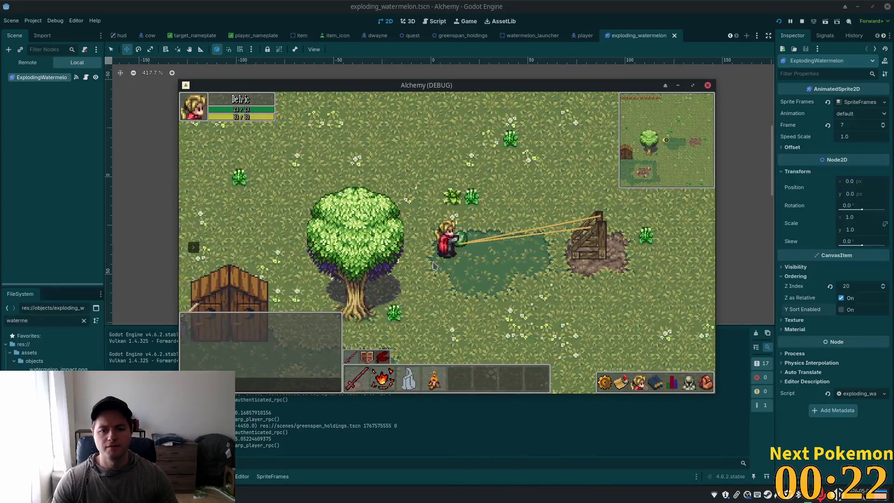
key(a)
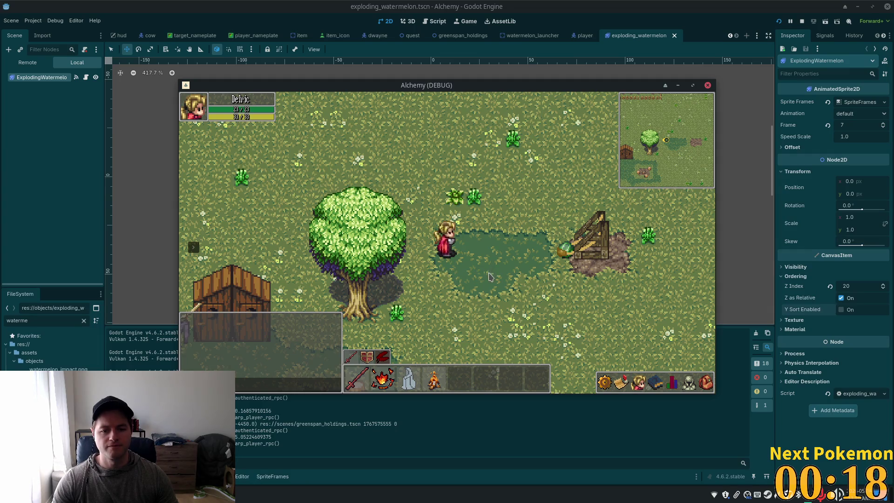
key(alt+Tab)
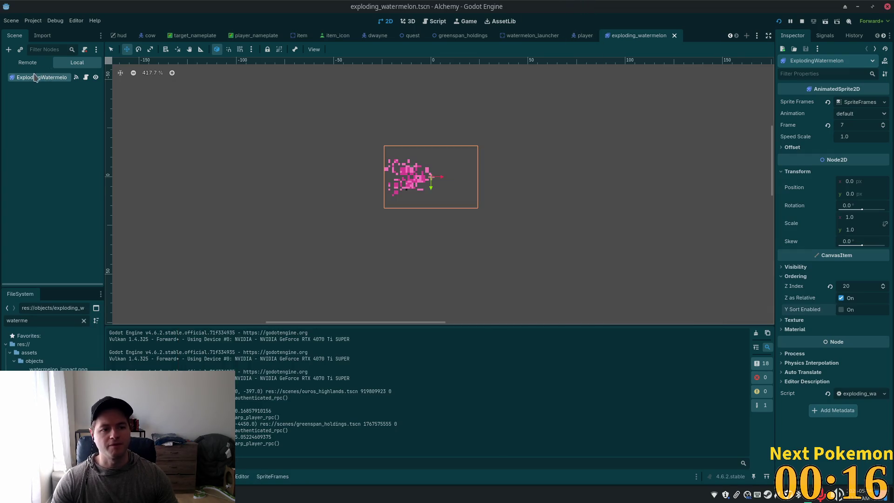
click(35, 112)
click(32, 78)
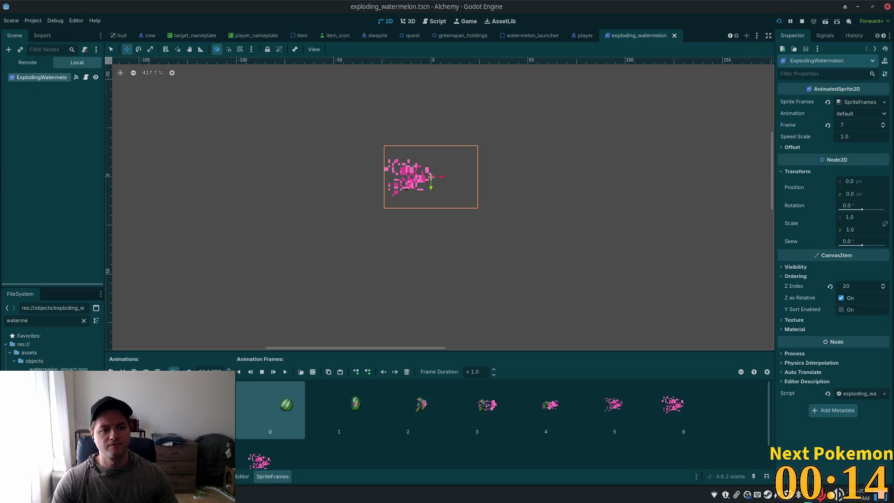
click(286, 372)
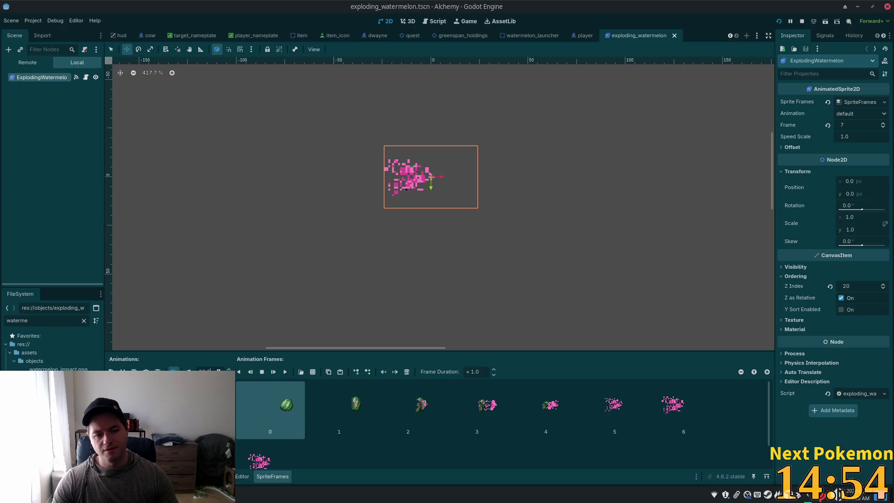
click(273, 372)
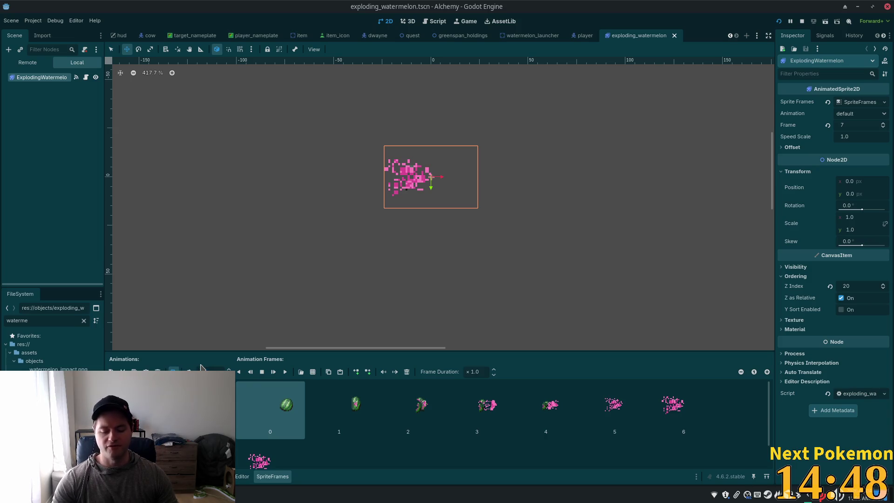
- Confirm 10.0 FPS for the explosion animation and save the scene
key(Return)
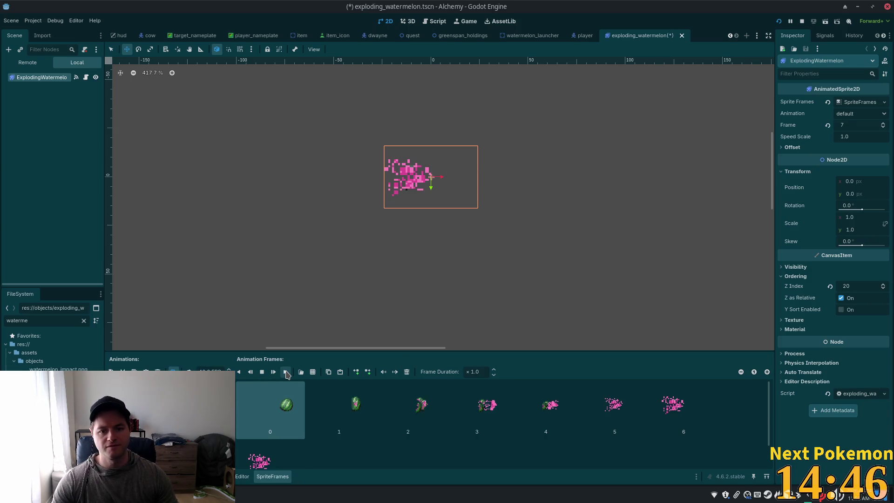
key(ctrl+s)
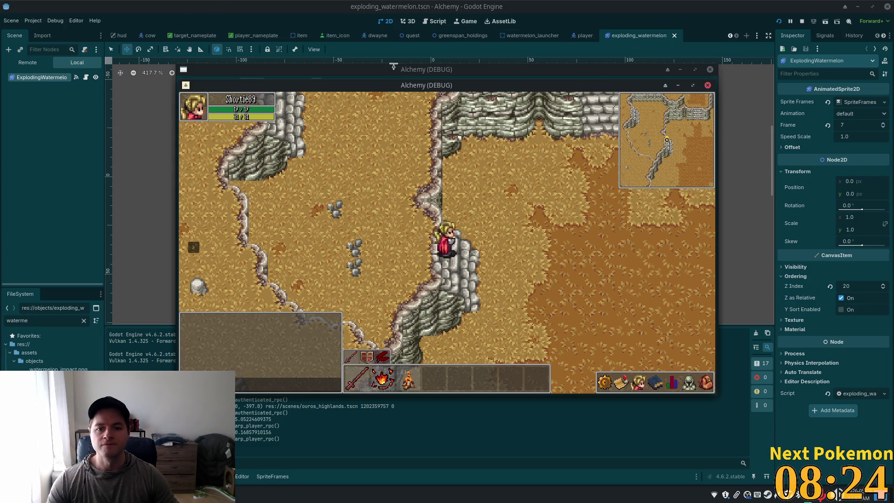
- Move the desert window aside and stretch the slingshot in the grassland game window
drag(402, 95, 490, 186)
click(469, 255)
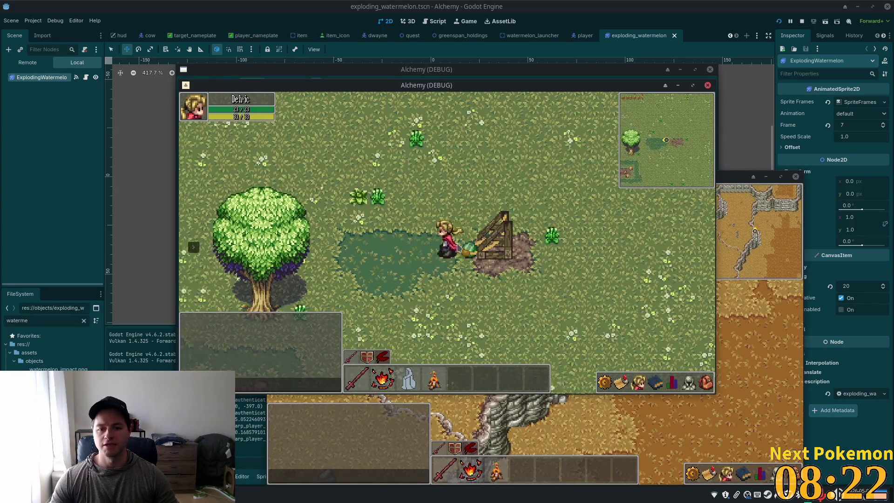
key(a)
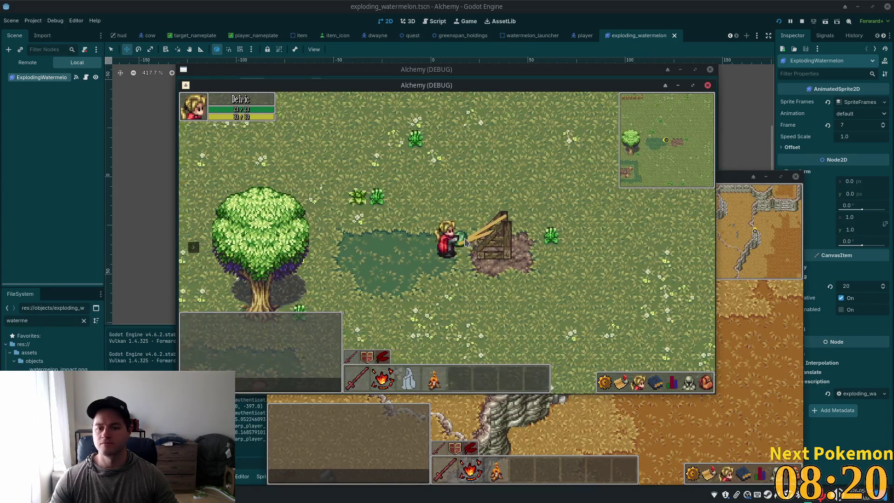
key(a)
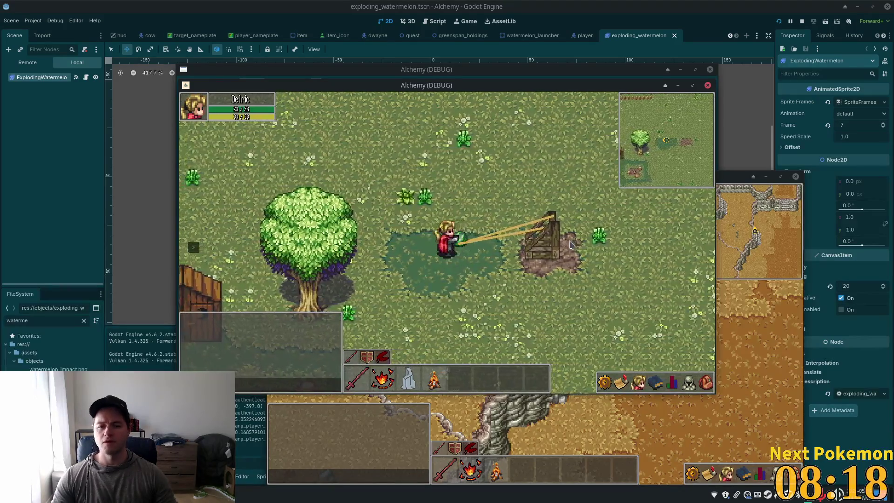
key(a)
key(a)
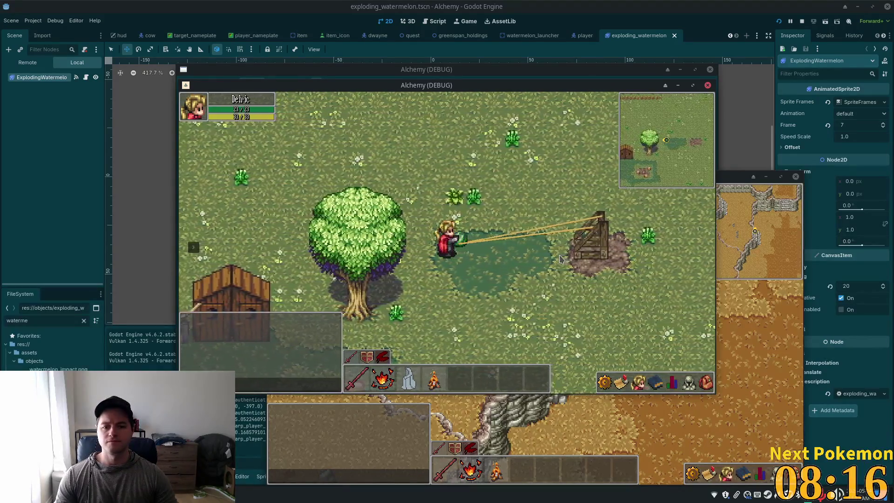
key(d)
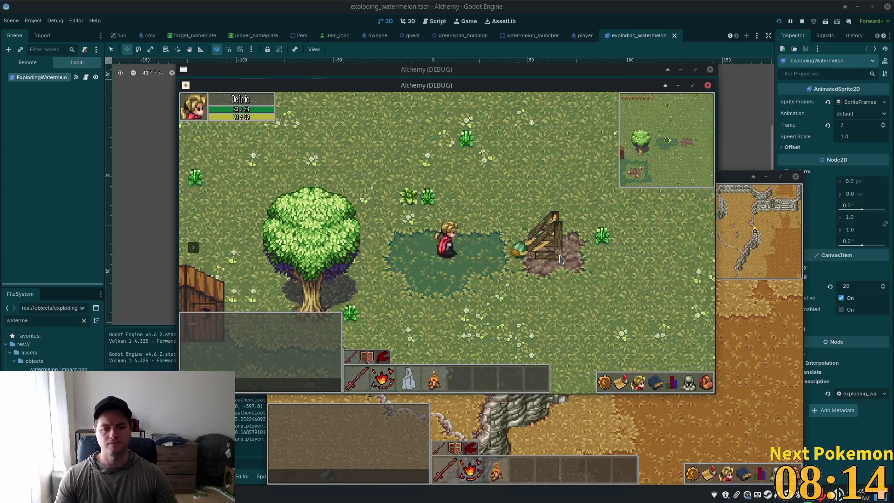
key(d)
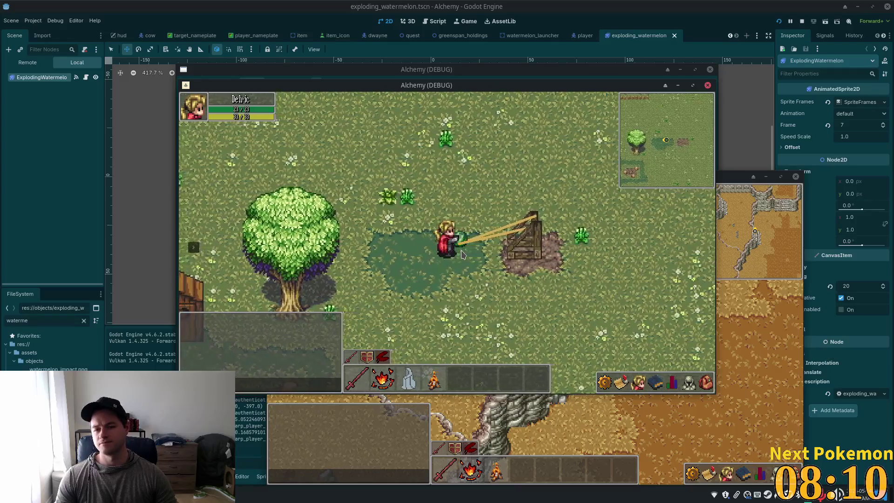
- Grab the watermelon again, launch it, and stop the game with F8
key(a)
key(a)
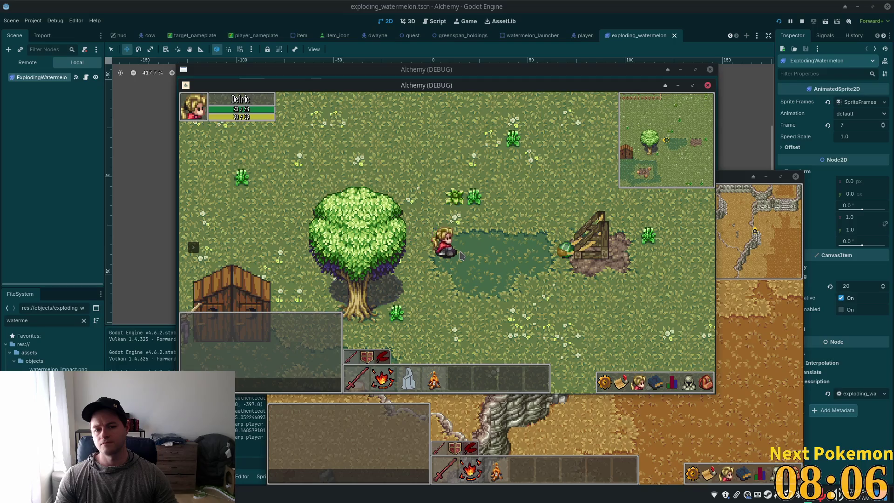
key(d)
key(d)
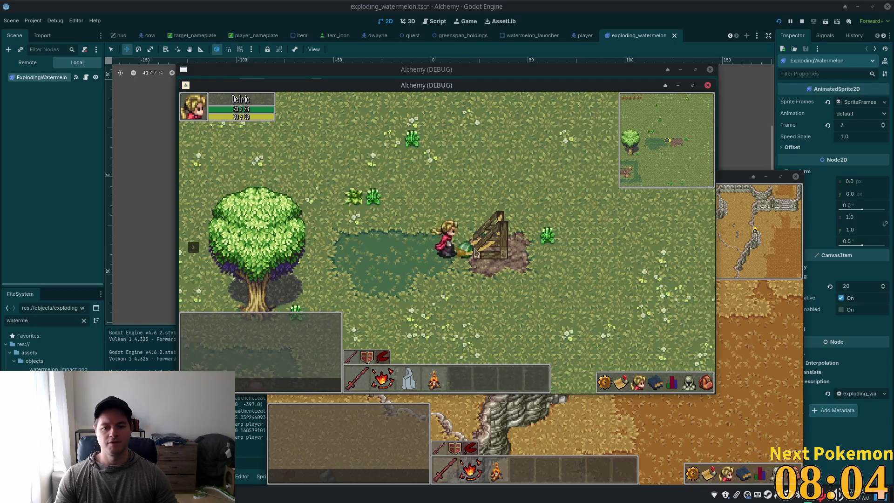
key(a)
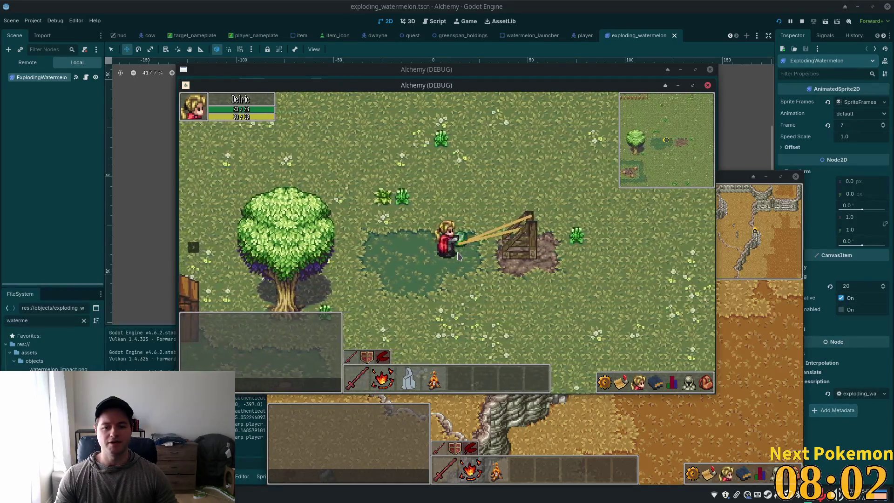
key(a)
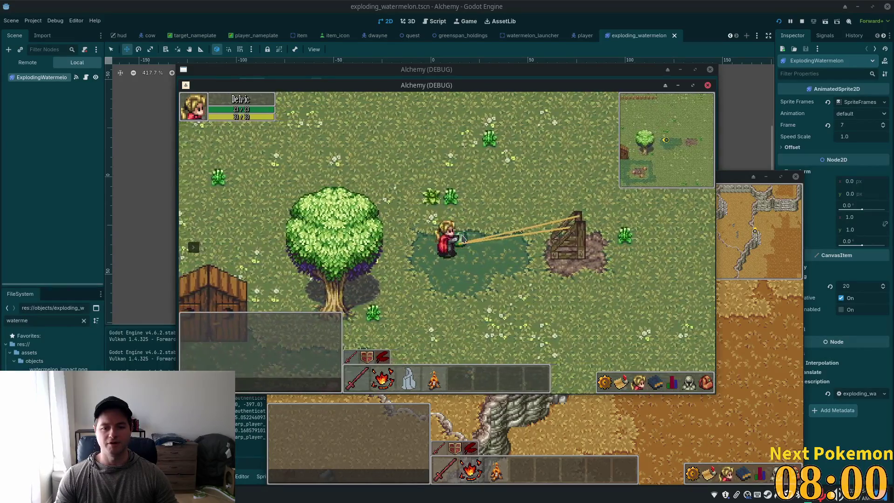
key(a)
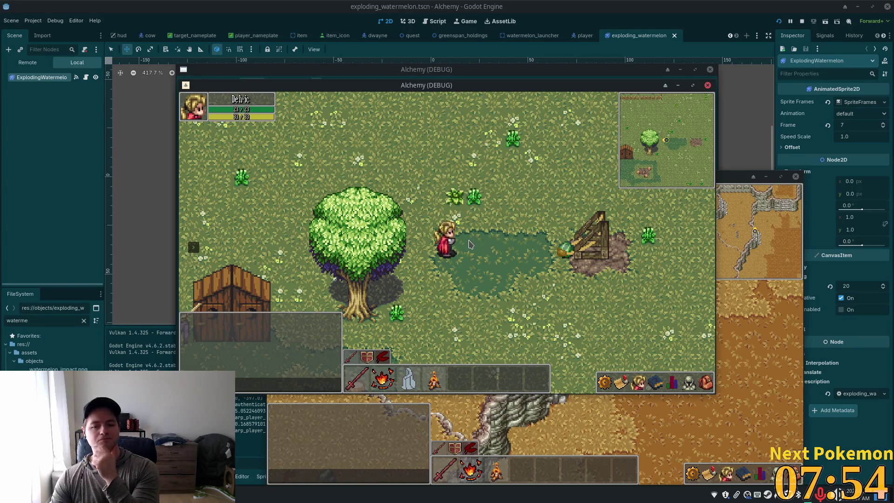
key(F8)
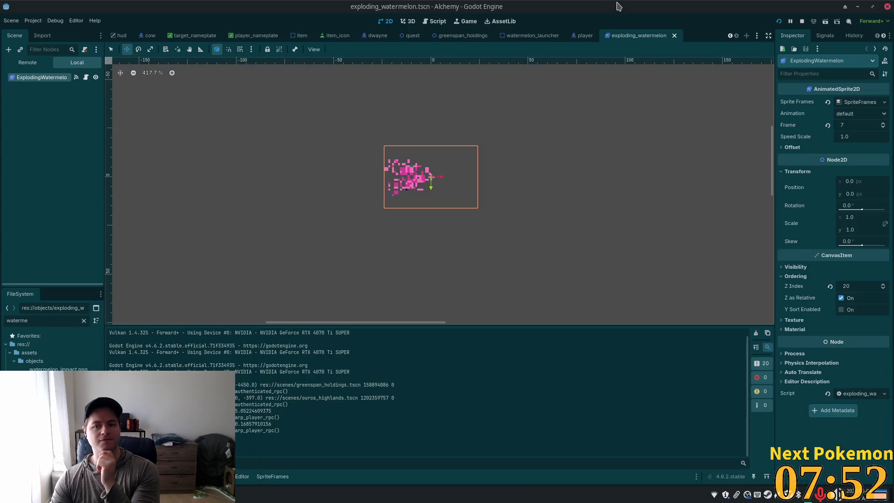
- Accept the suggestion adding + Vector2.LEFT * 8.0 to the return offset on line 83
key(alt+Tab)
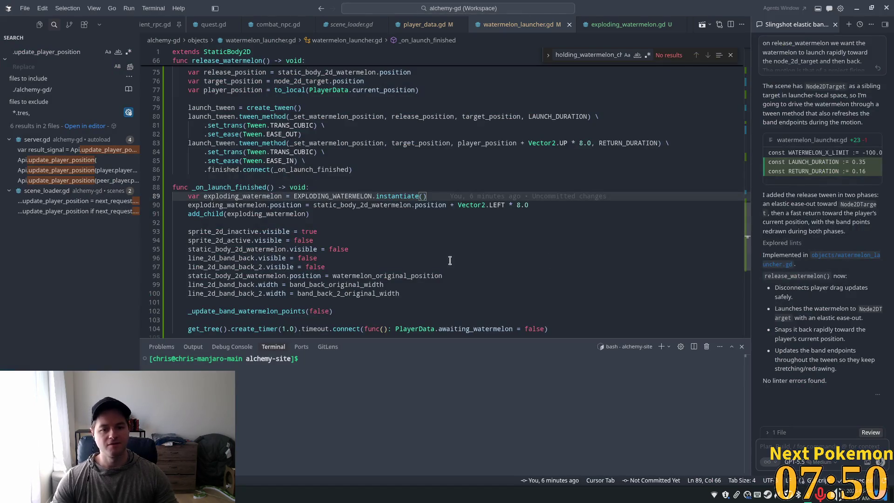
click(408, 222)
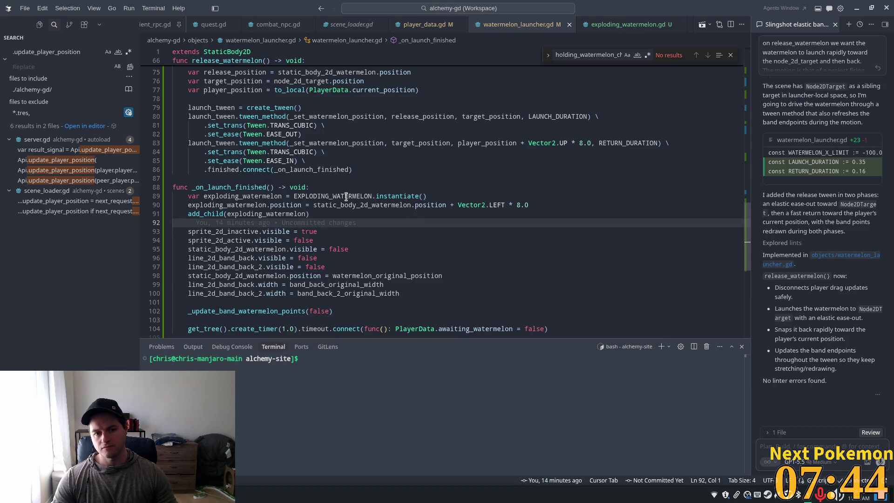
mouse_move(318, 198)
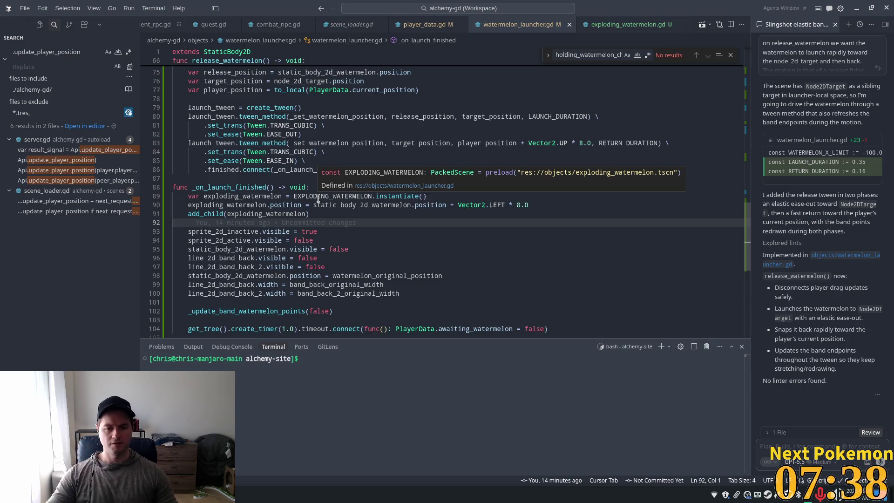
mouse_move(279, 116)
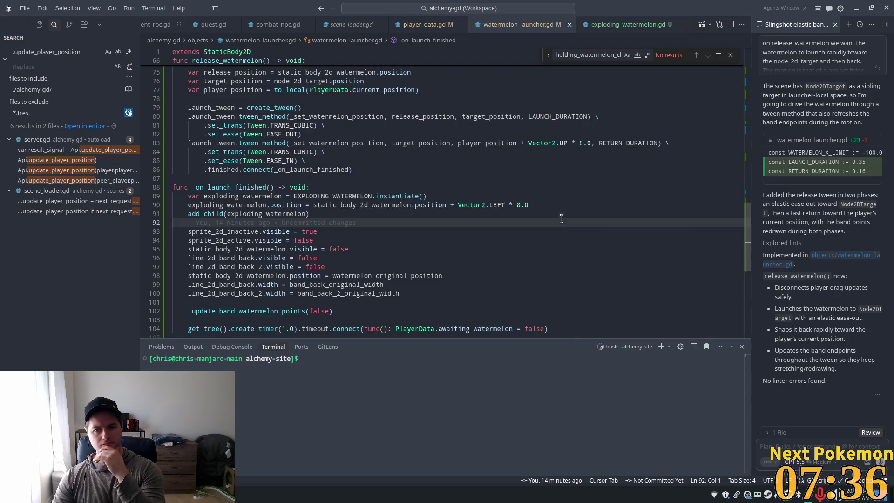
scroll(493, 154, up, 1)
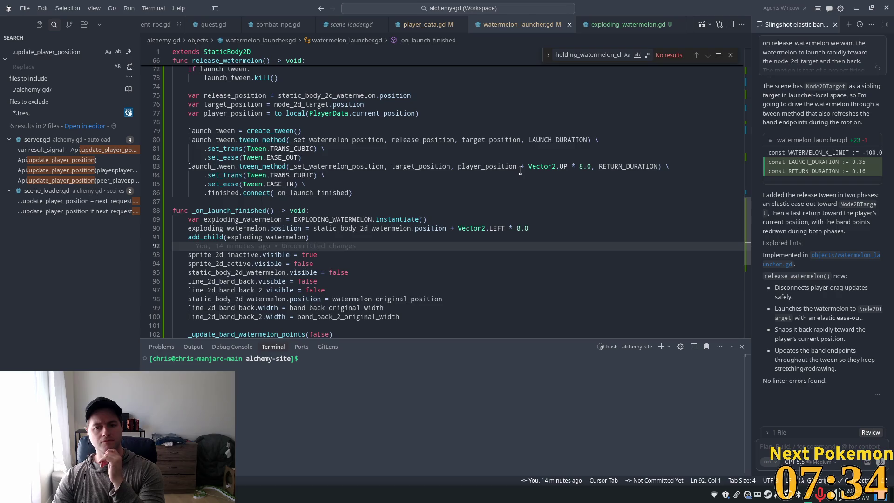
click(594, 167)
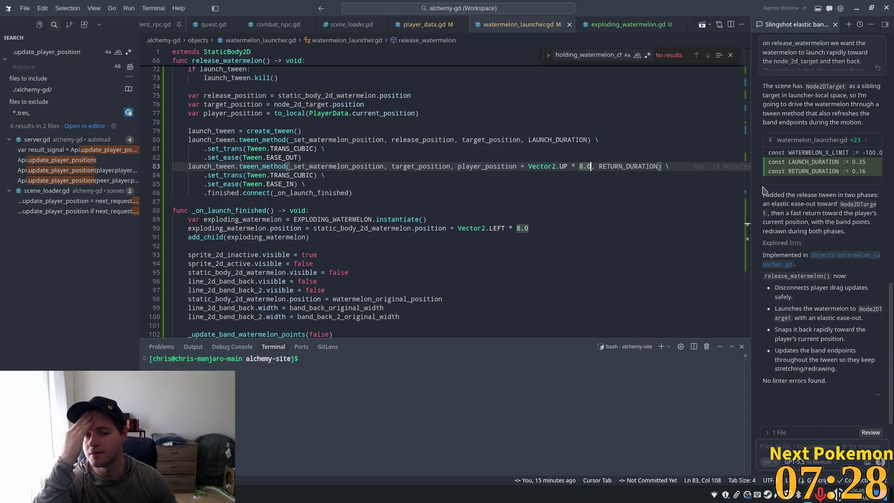
text(+ Vector2.LEFT * 8.0)
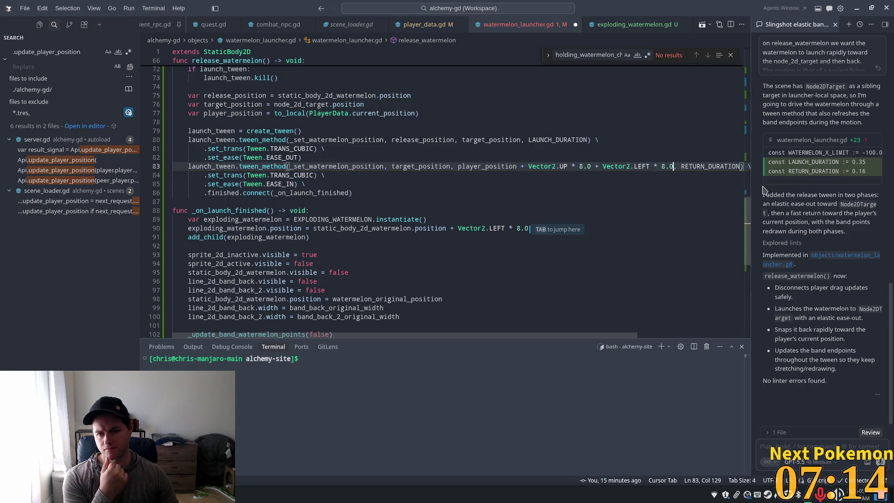
key(Tab)
key(Up)
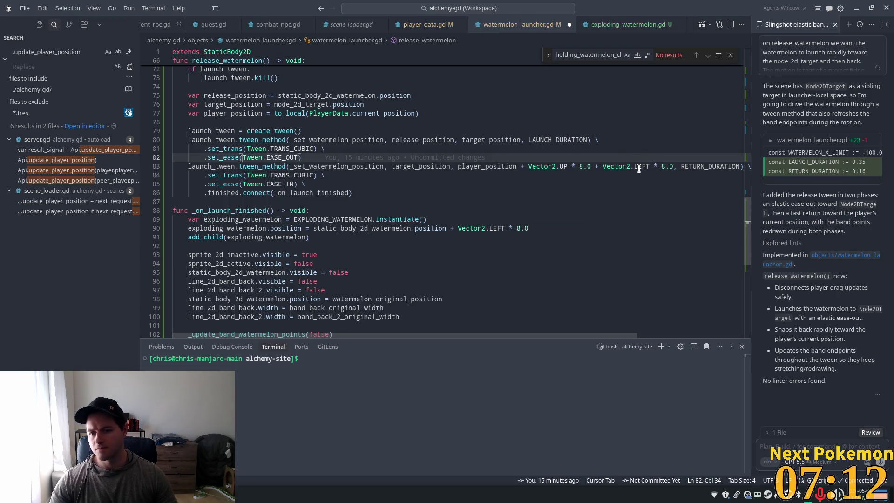
- Change LEFT to RIGHT in the return offset and save the launcher script
double_click(644, 165)
text(Right)
key(ctrl+s)
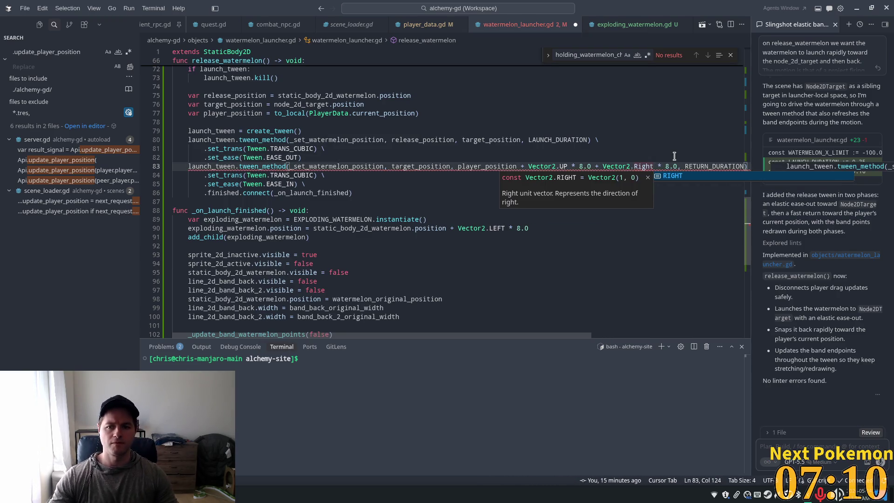
key(Escape)
click(664, 184)
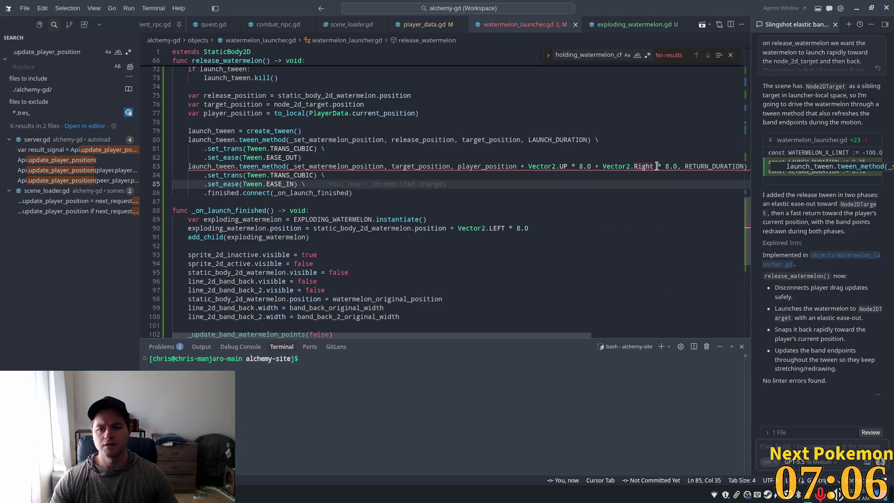
mouse_move(655, 166)
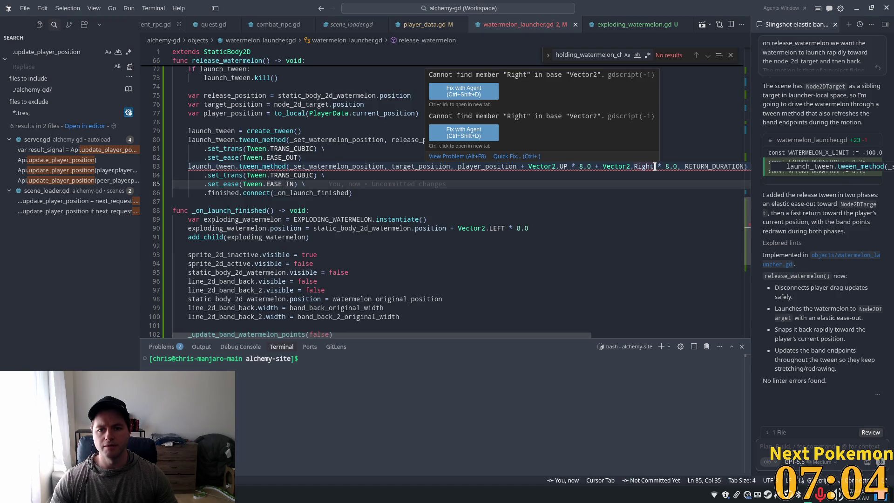
double_click(655, 166)
text(RIGH)
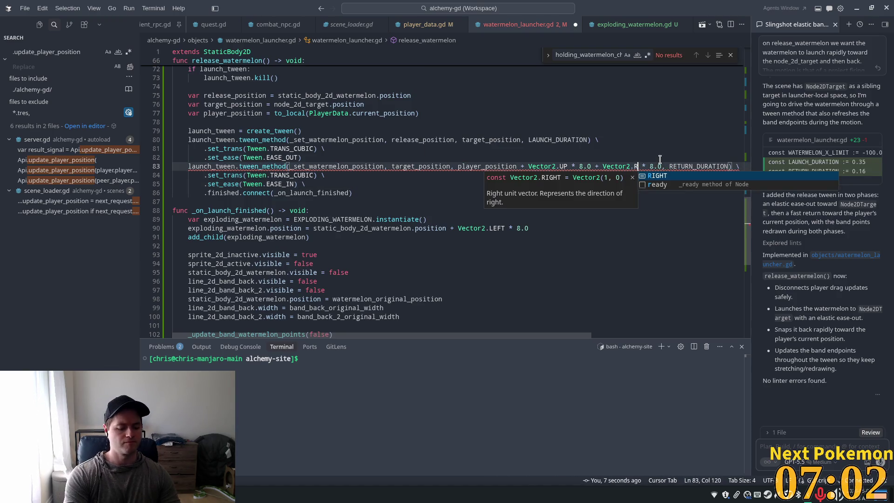
text(T)
key(ctrl+s)
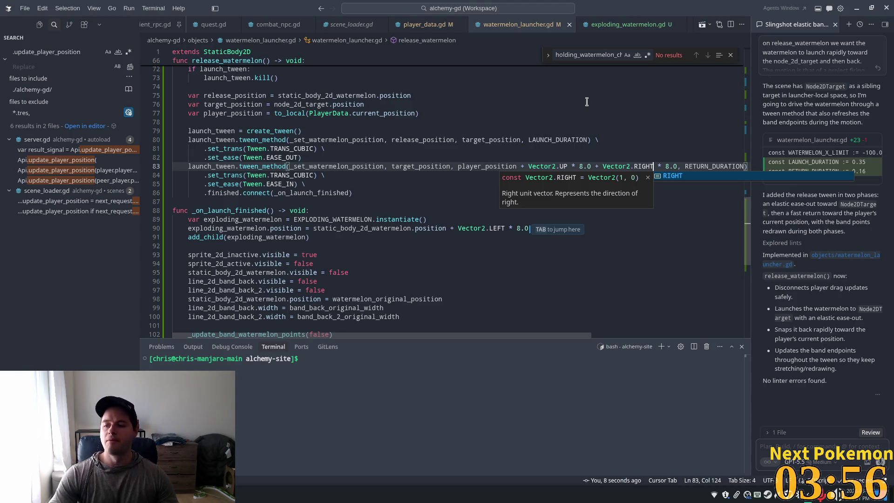
- Place the caret in the Vector2.RIGHT * 8.0 return target expression
click(510, 166)
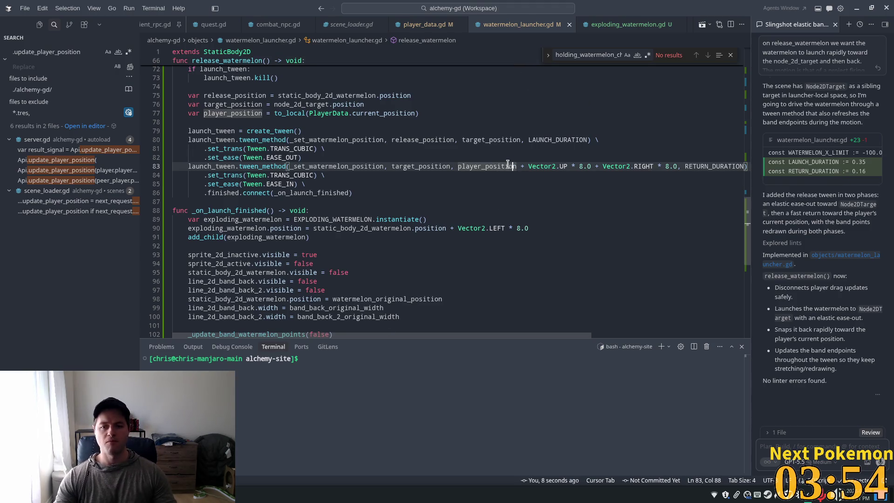
- Run the Alchemy game from Godot and arrange its two debug windows to show Greenspan Holdings
key(alt+Tab)
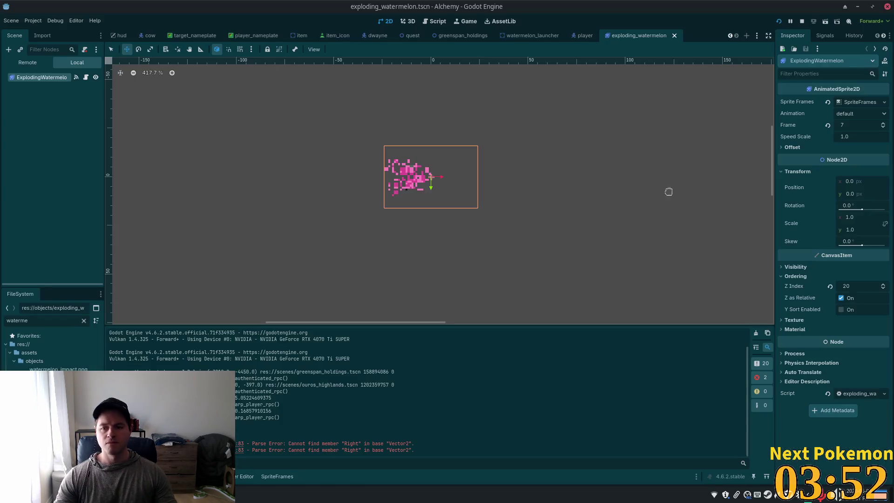
click(785, 22)
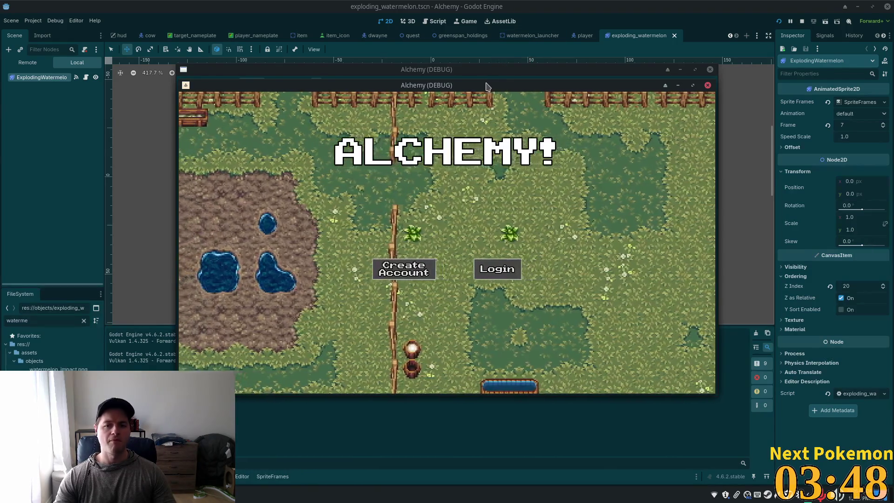
mouse_move(486, 85)
mouse_down()
mouse_move(361, 85)
mouse_move(346, 72)
mouse_up()
mouse_move(603, 87)
mouse_down()
mouse_move(727, 163)
mouse_move(763, 173)
mouse_up()
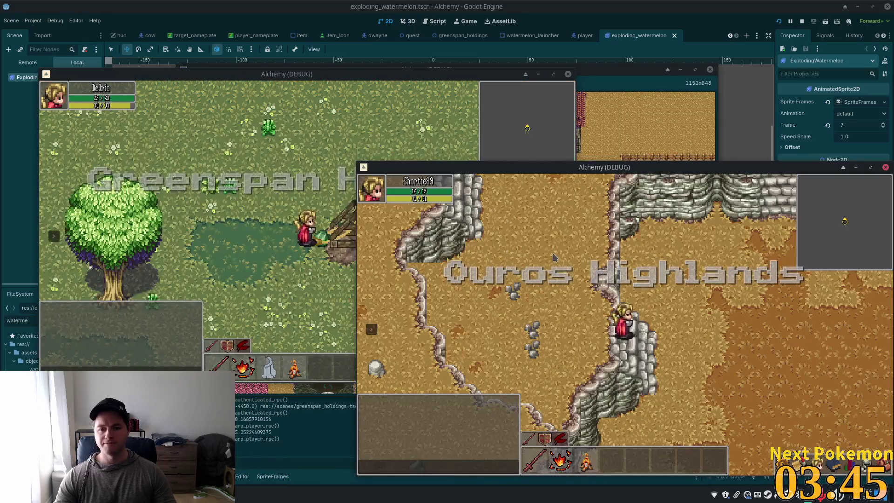
click(338, 197)
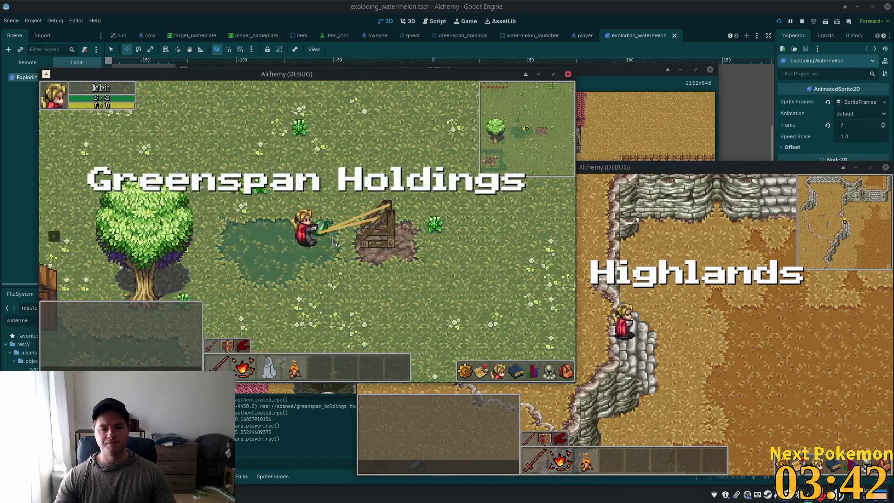
- Walk onto the watermelon, pull the slingshot back to fire it, then stop the game
key(a)
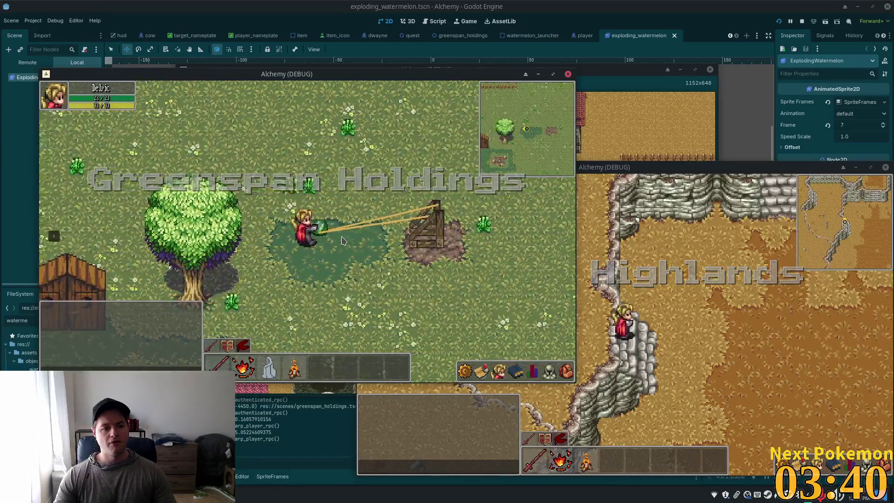
key(a)
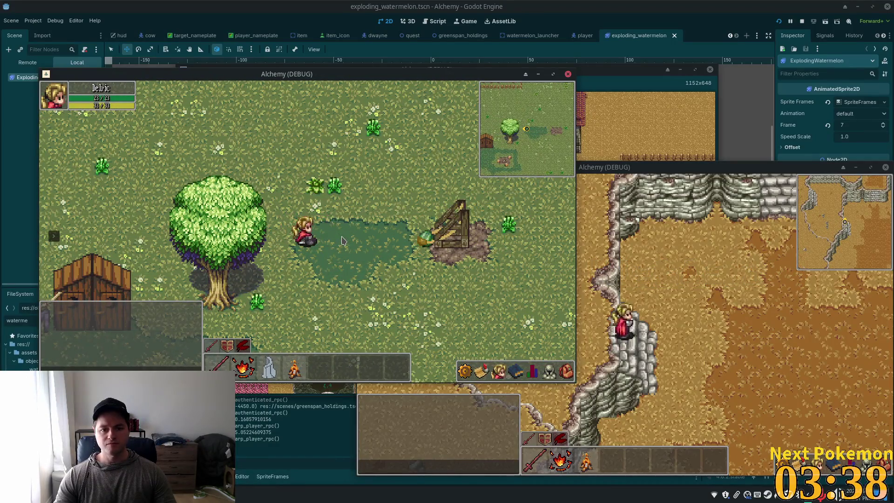
key(d)
key(a)
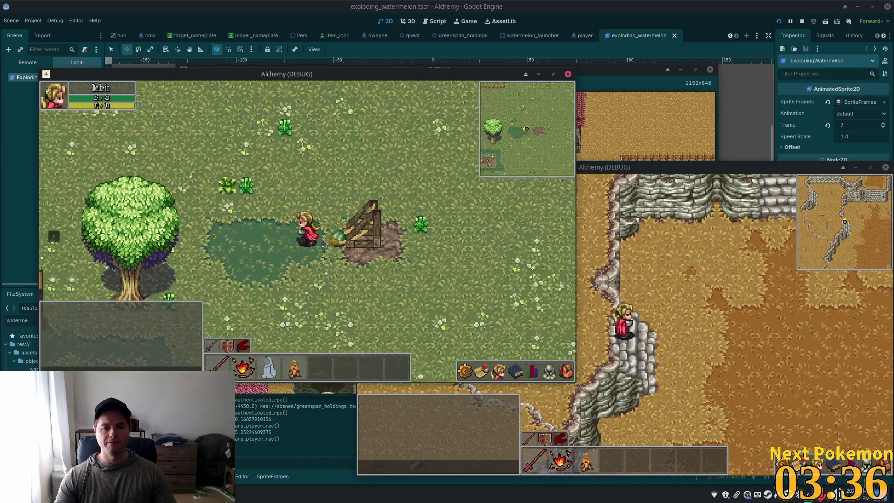
key(d)
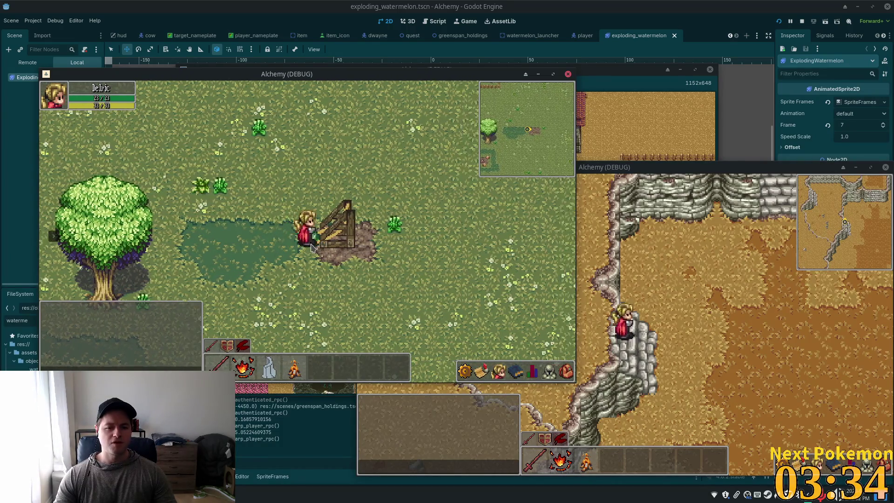
key(a)
key(a)
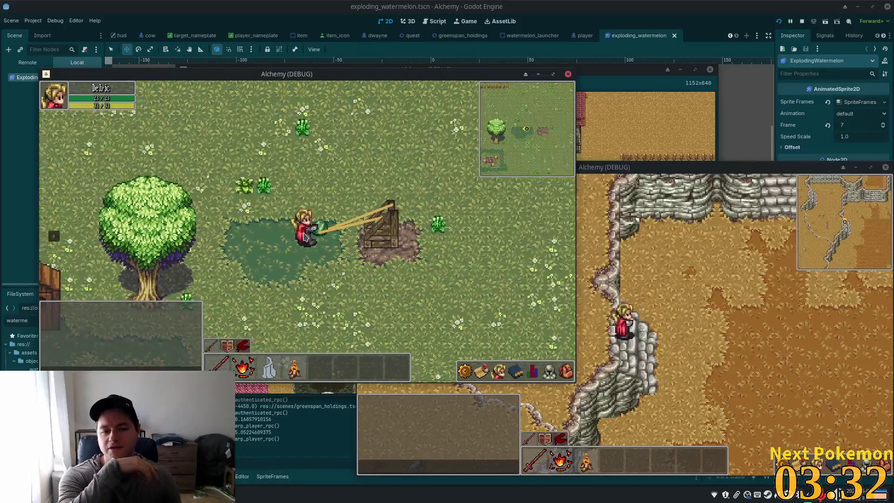
key(a)
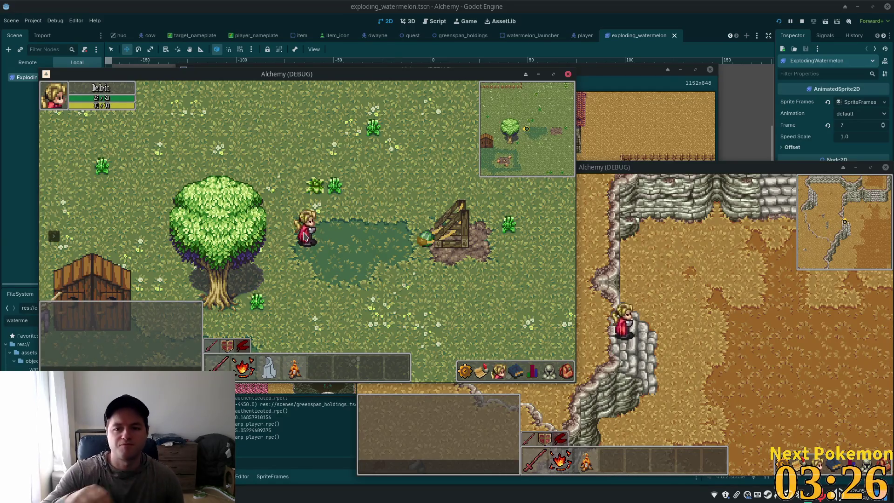
key(F8)
- Select the 8.0 in Vector2.LEFT * 8.0 on line 90 of watermelon_launcher.gd to replace it with 20
key(alt+Tab)
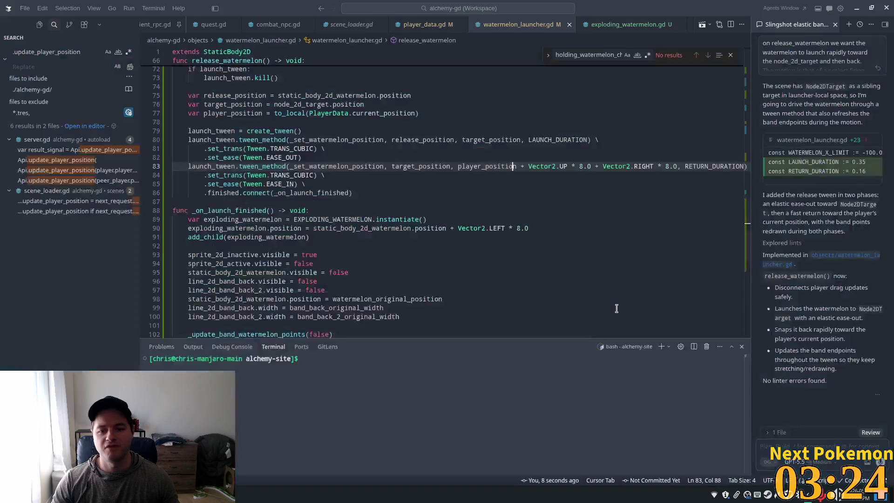
click(488, 217)
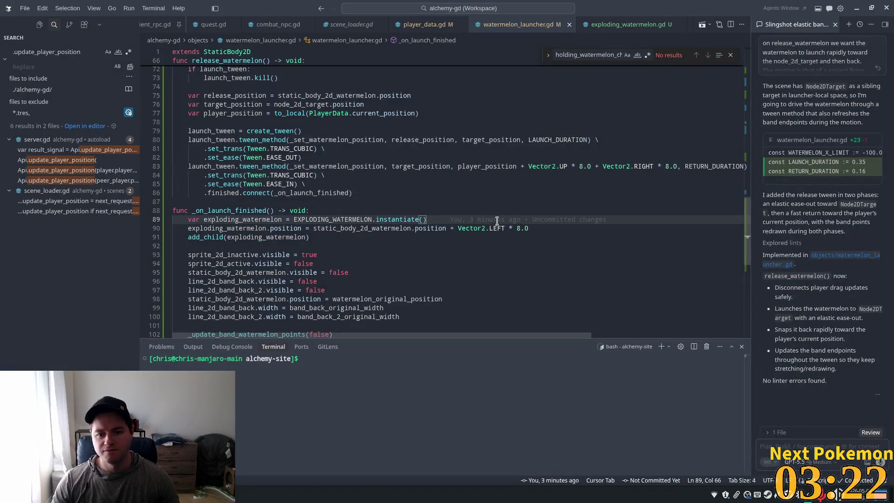
click(476, 228)
click(536, 229)
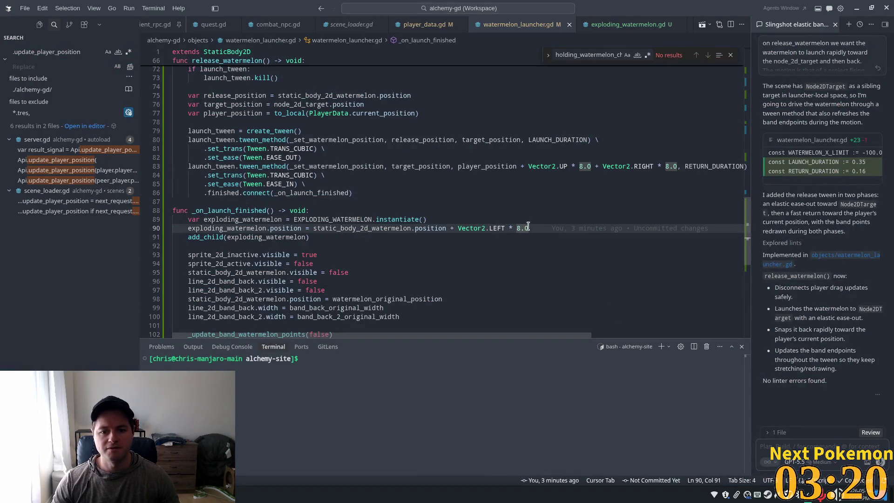
drag(530, 227, 518, 228)
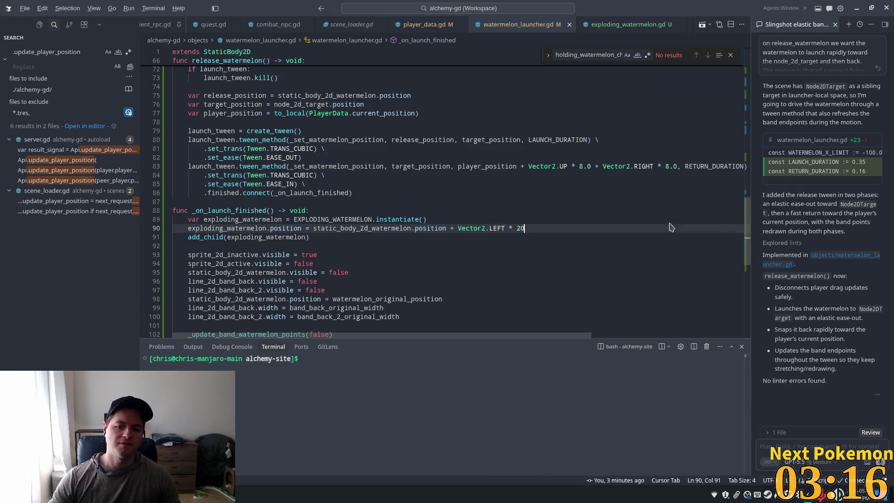
key(alt+Tab)
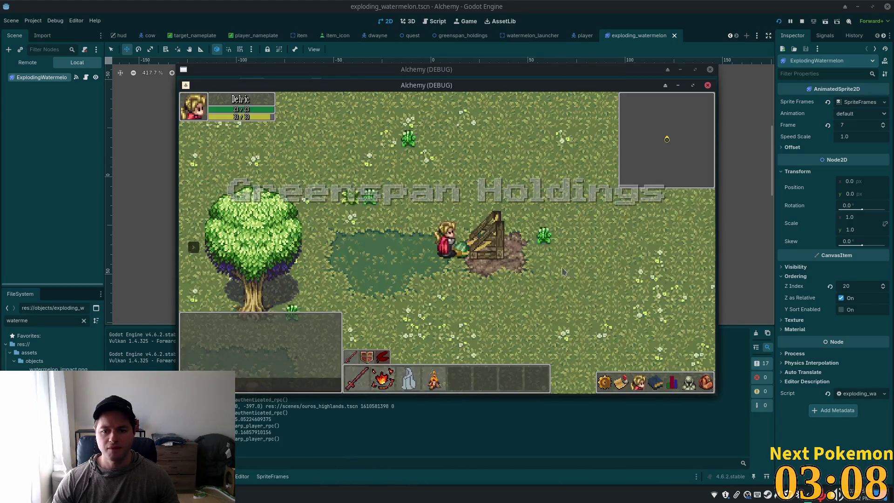
- Fire the watermelon twice by backing away from the launcher to stretch the rope, then stop the game
key(a)
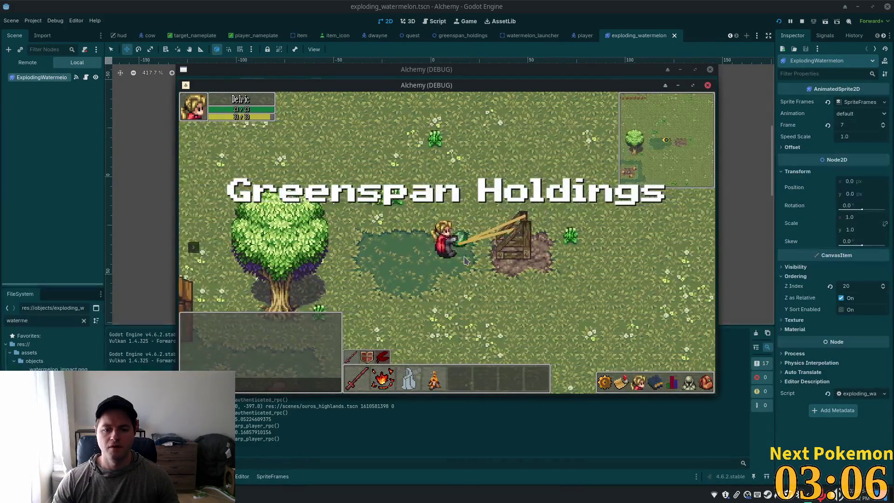
key(a)
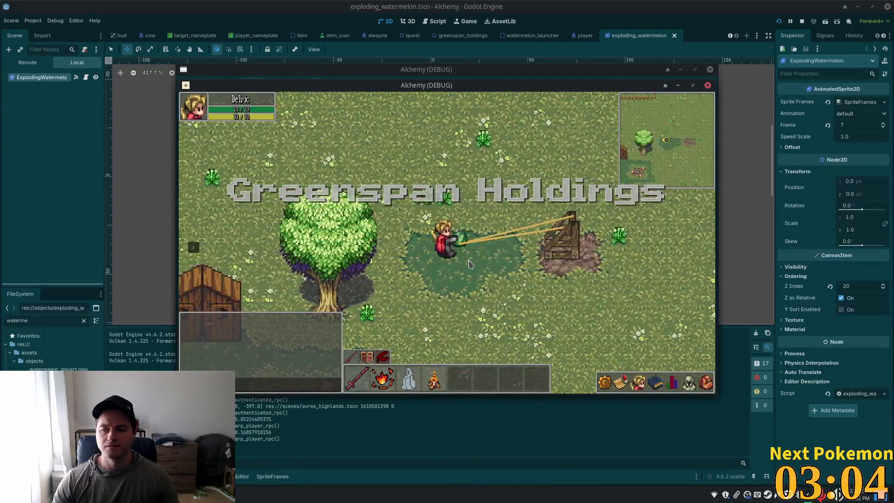
key(a)
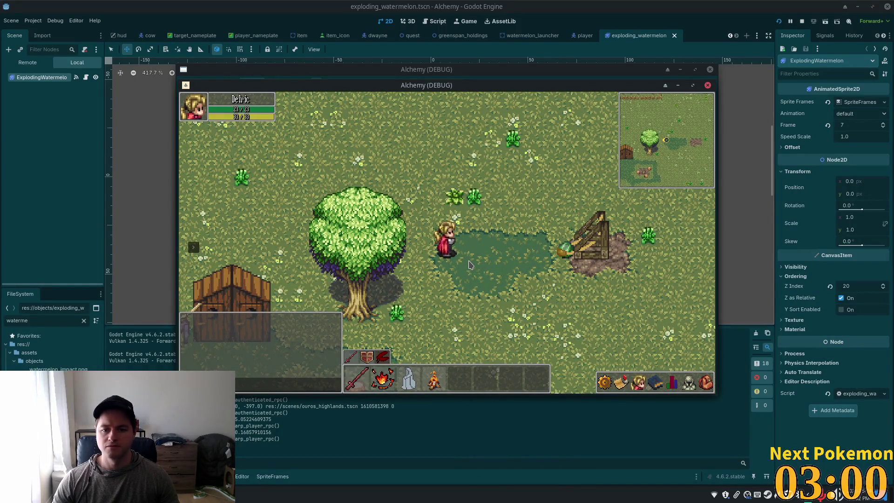
key(d)
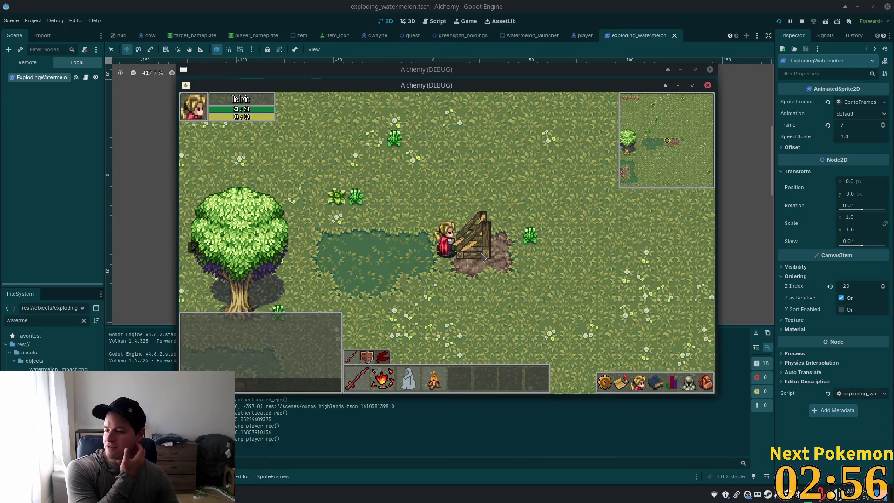
key(a)
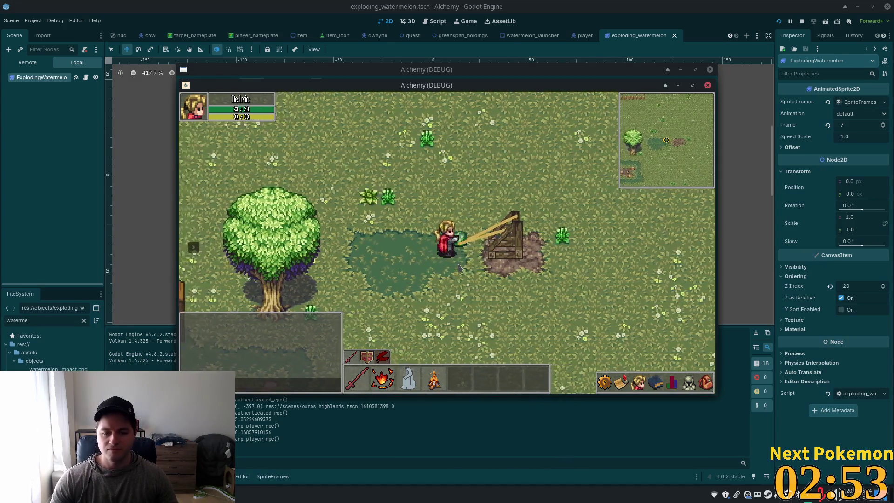
key(a)
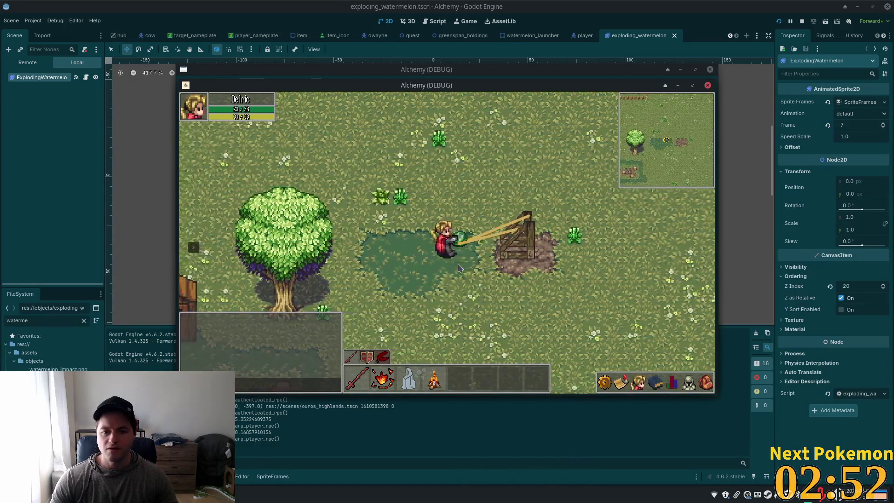
key(a)
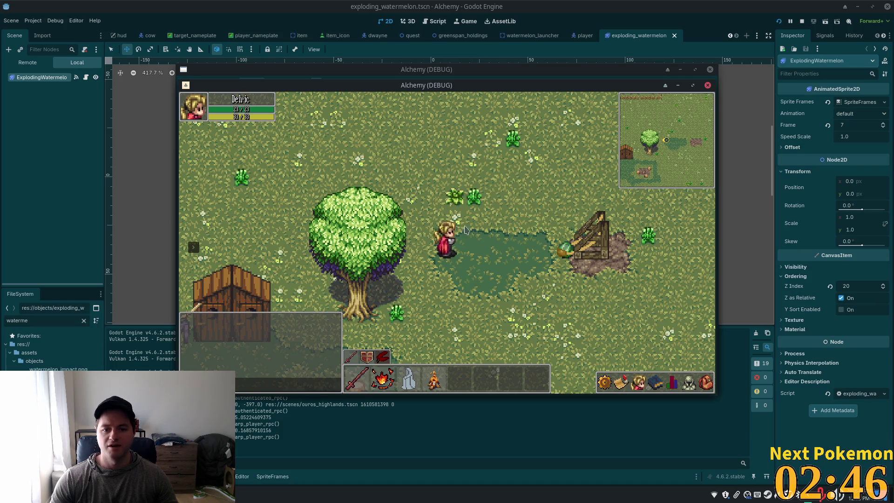
key(F8)
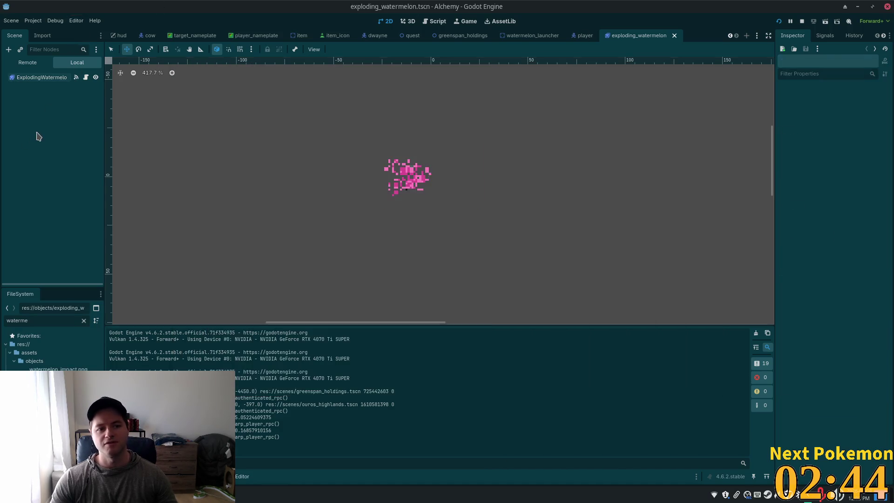
- Rotate the ExplodingWatermelon node to -13.1° and save the scene
click(42, 77)
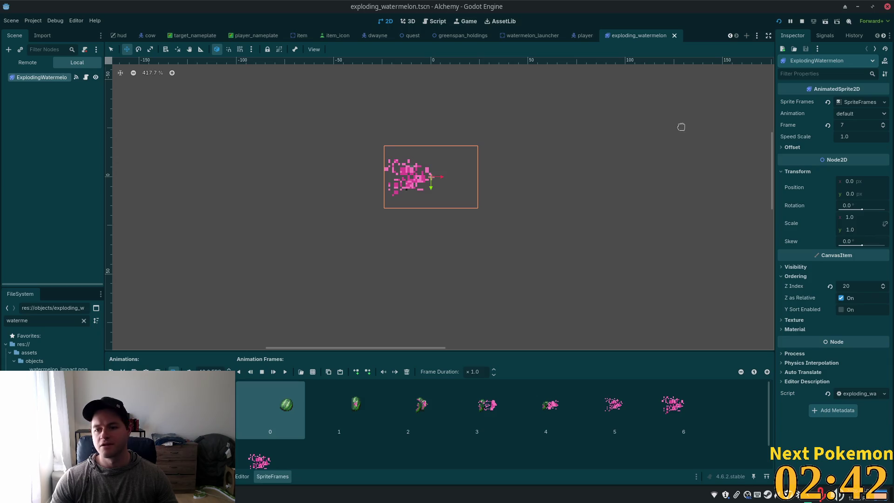
drag(862, 211, 861, 213)
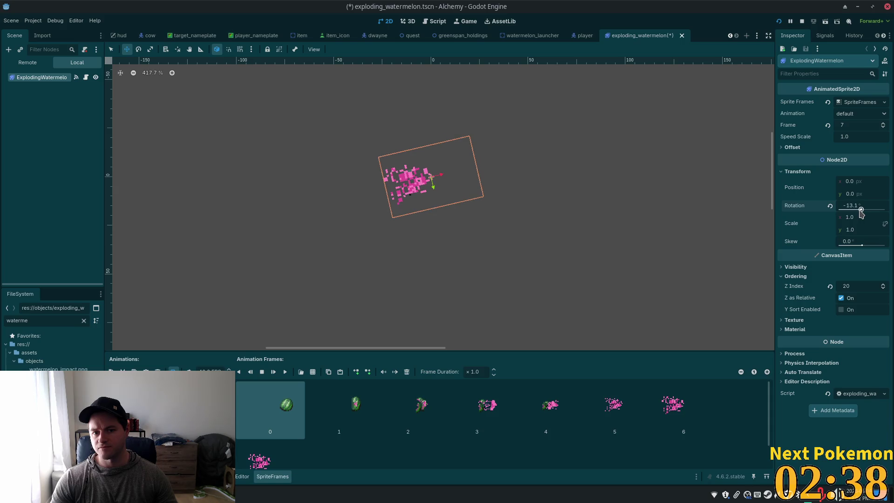
key(ctrl+s)
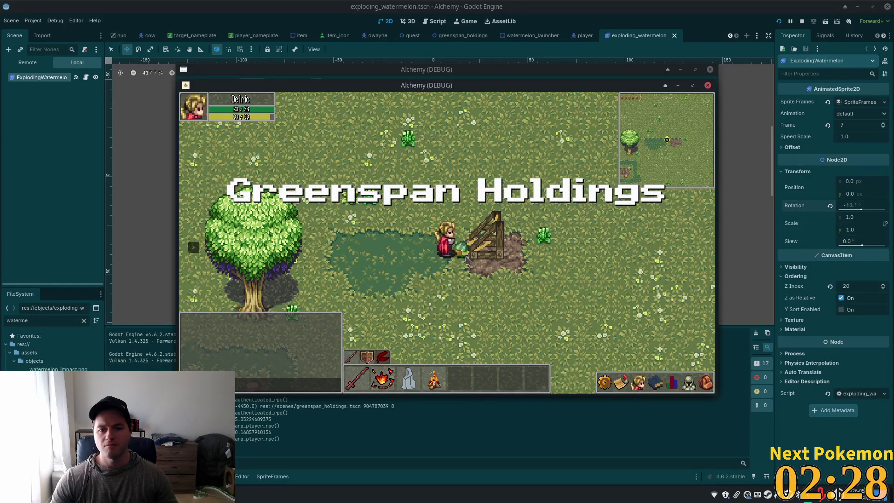
- Grab the launcher rope, pull it back to fire the watermelon, and stop the game
click(456, 250)
key(a)
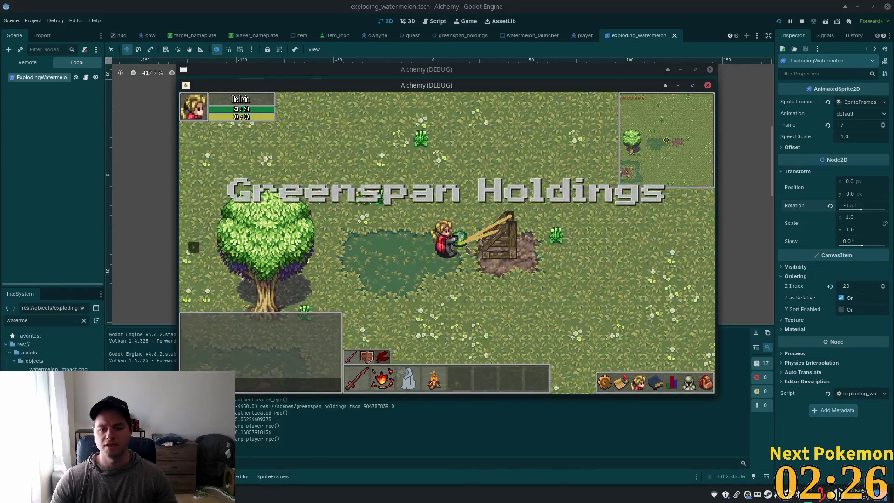
key(a)
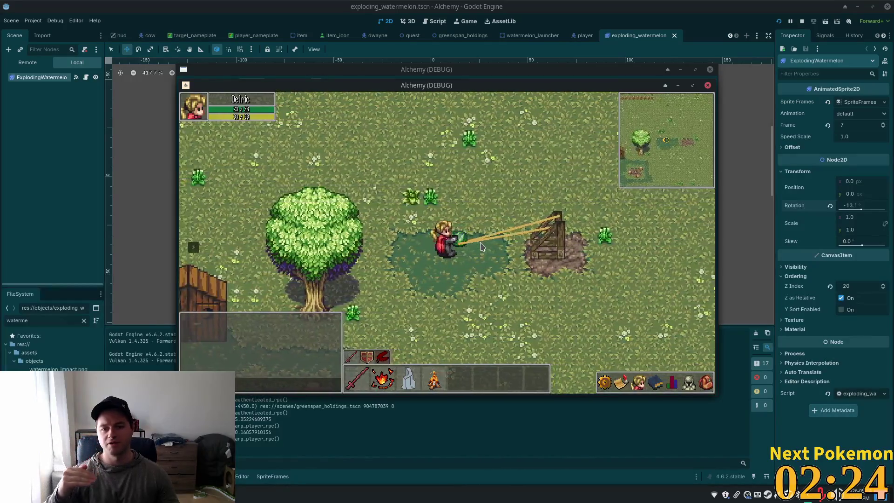
key(a)
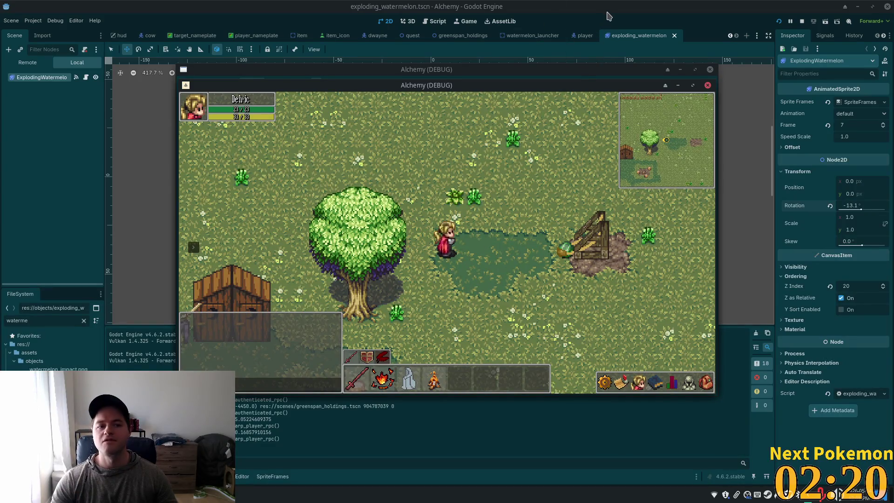
key(F8)
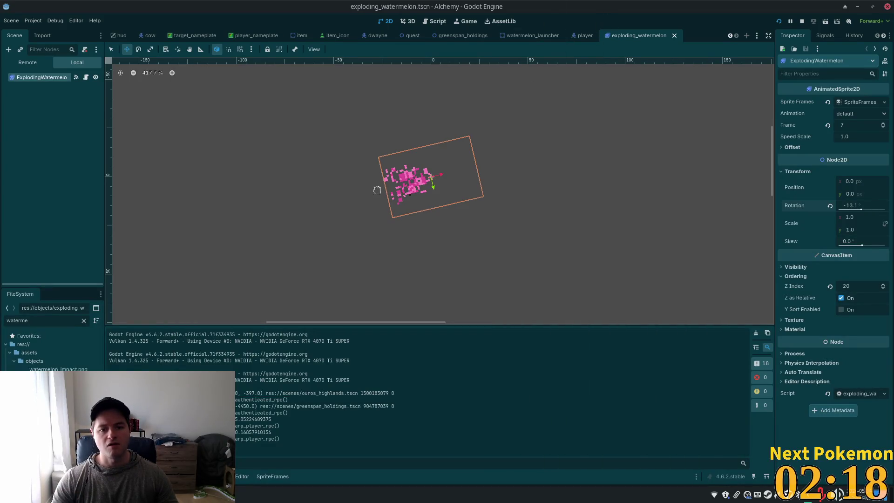
- Move the watermelon sprite down to y 5.0, save, and test the project once more
drag(363, 176, 364, 186)
key(ctrl+s)
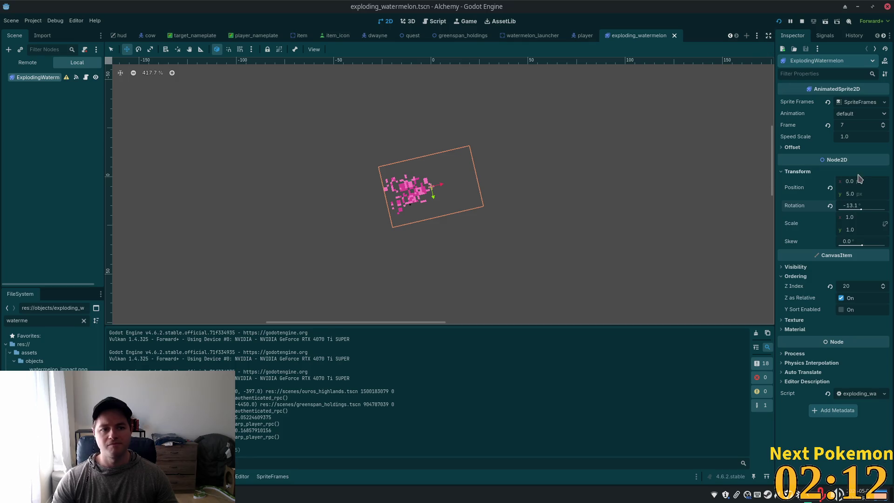
click(782, 24)
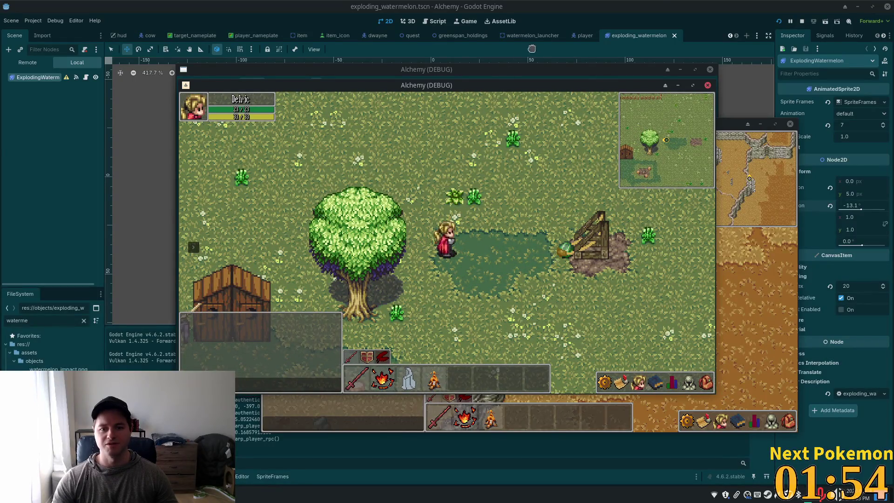
key(F8)
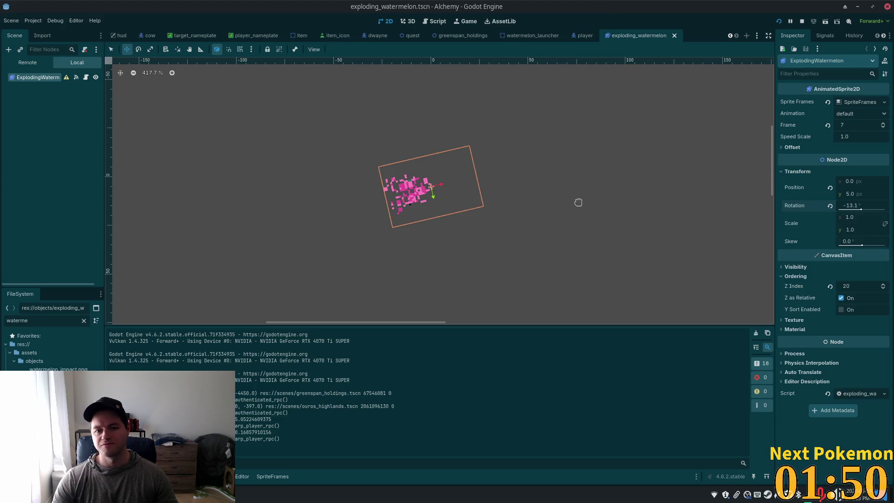
- Nudge the sprite to y 10 and test-fire the slingshot in a fresh game run
key(Down)
key(Down)
key(Down)
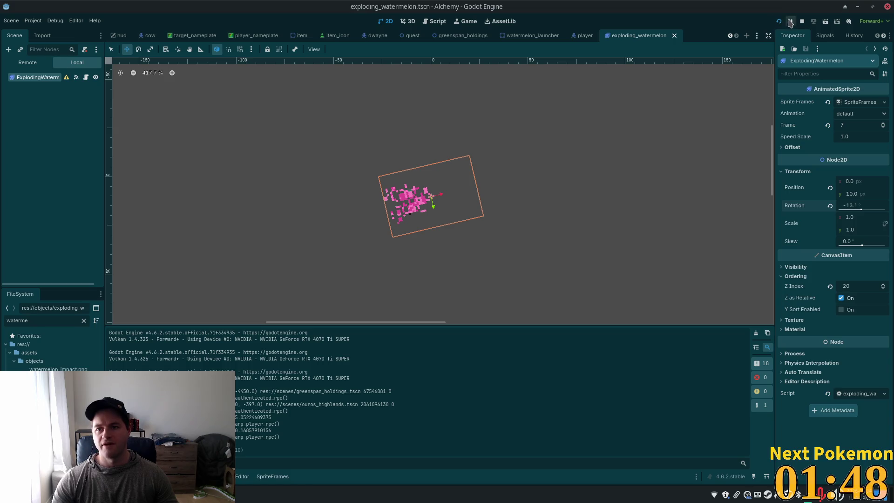
key(F5)
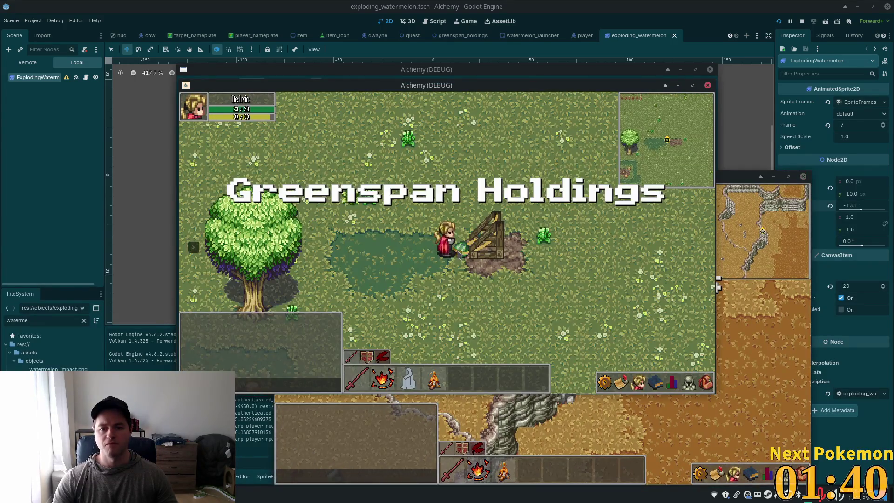
key(a)
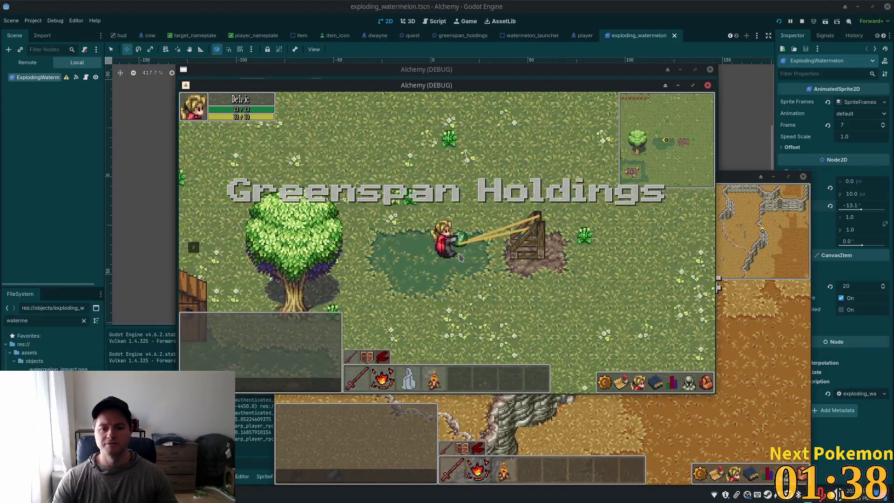
key(a)
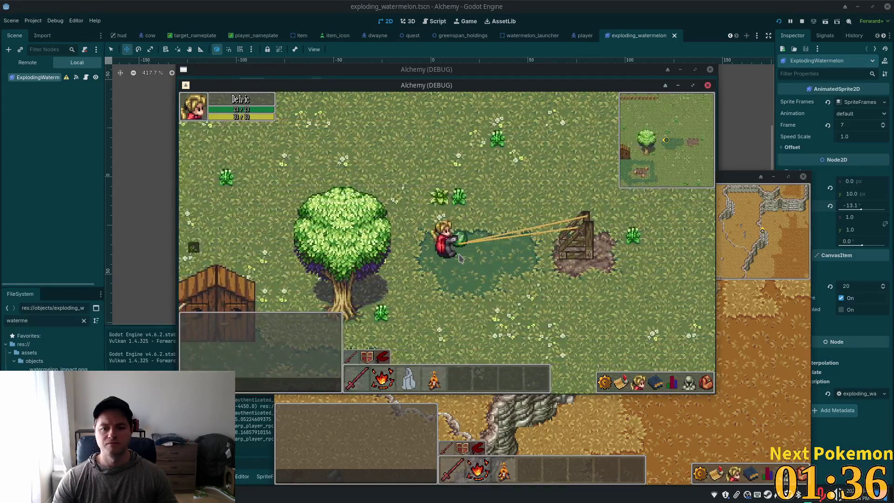
key(e)
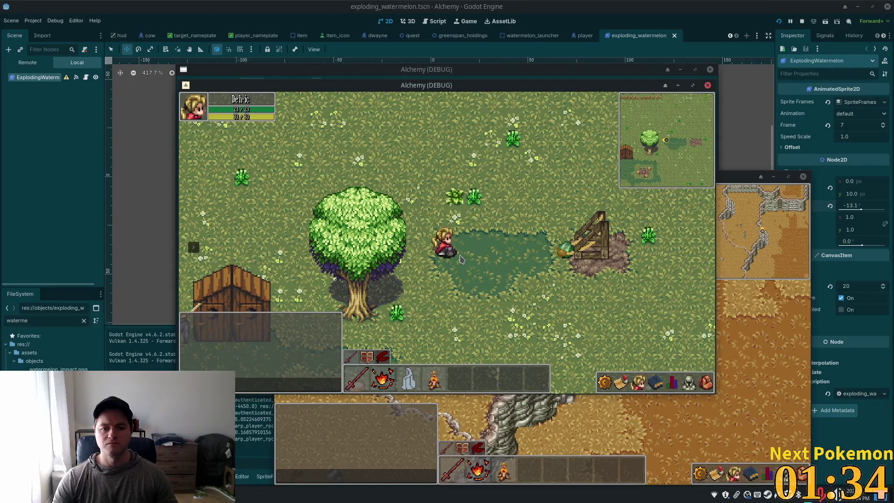
click(612, 12)
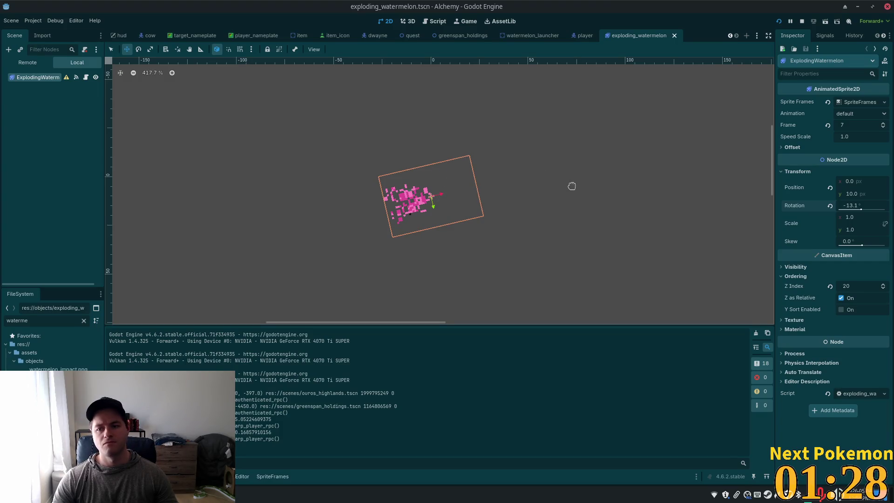
- Lower the sprite to y 15 and run the project again
drag(486, 196, 485, 202)
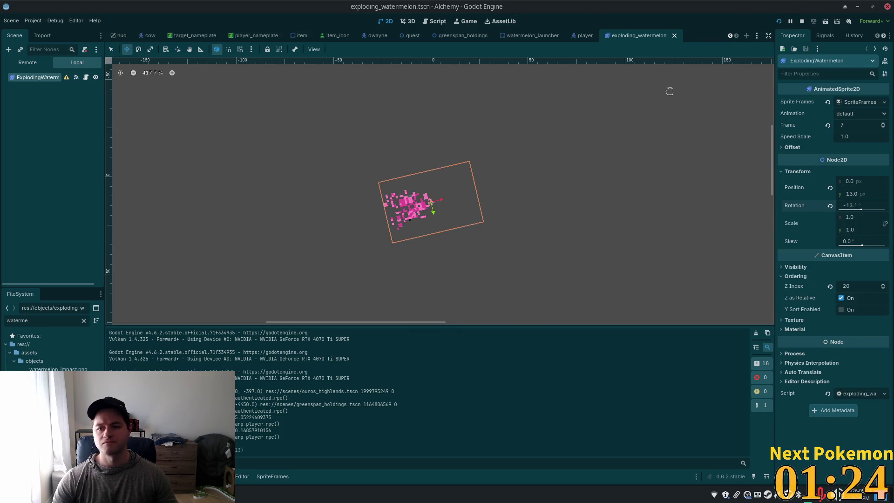
key(Down)
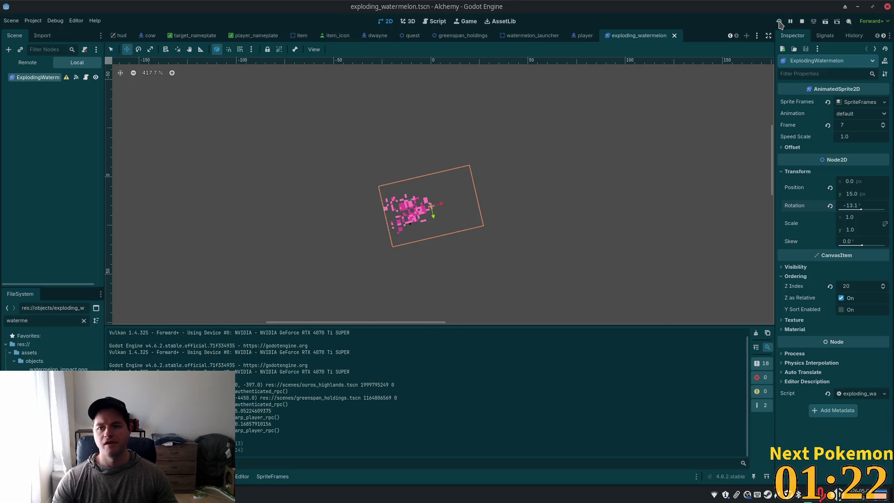
click(780, 22)
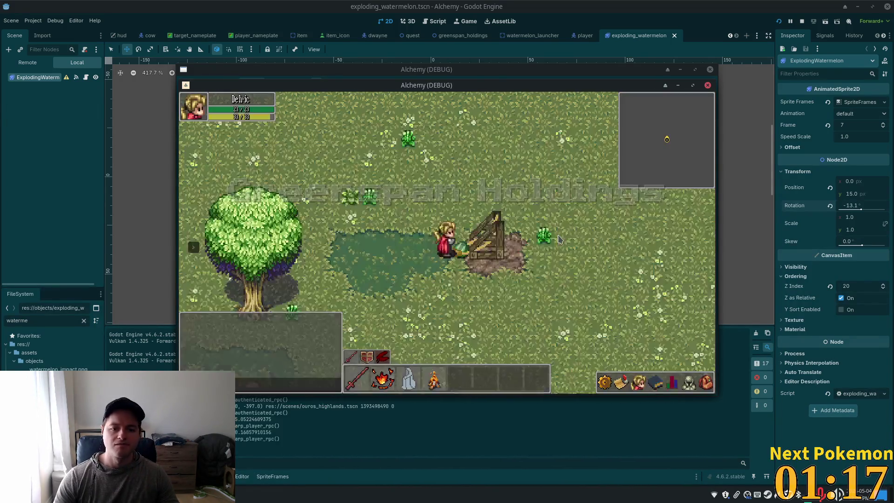
- Enter the game world, walk left to stretch and fire the slingshot, then stop the game
click(496, 269)
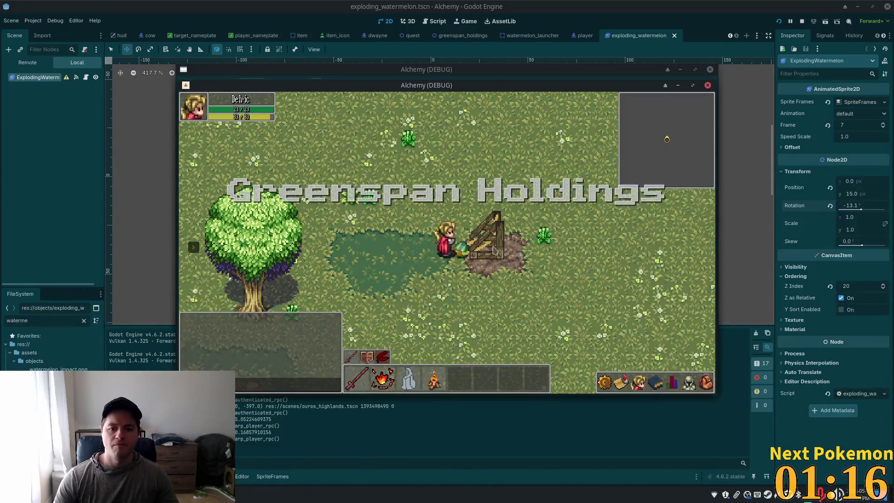
key(a)
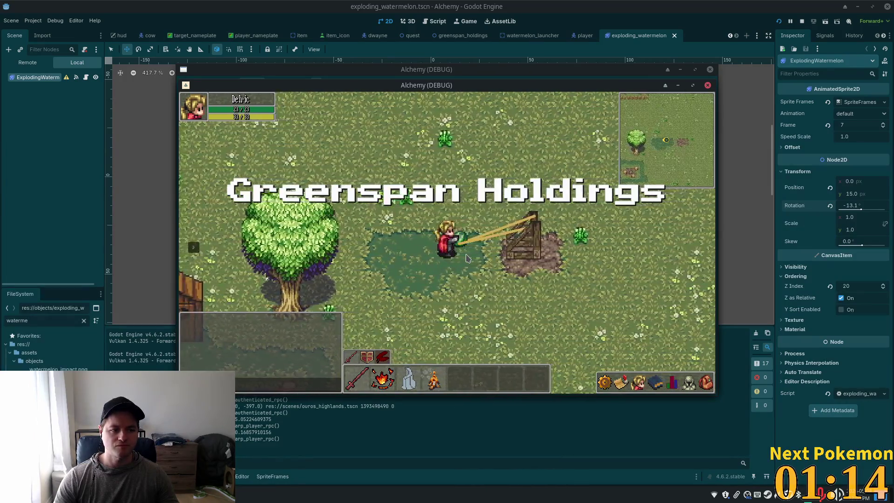
key(a)
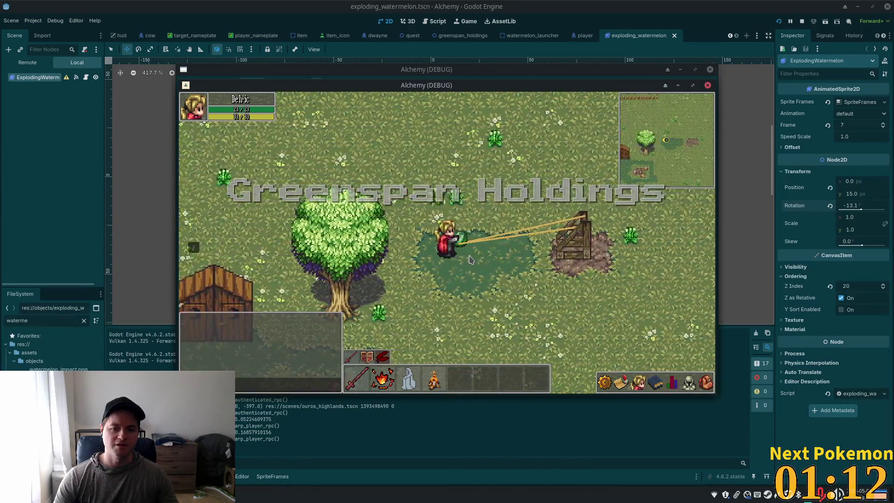
key(a)
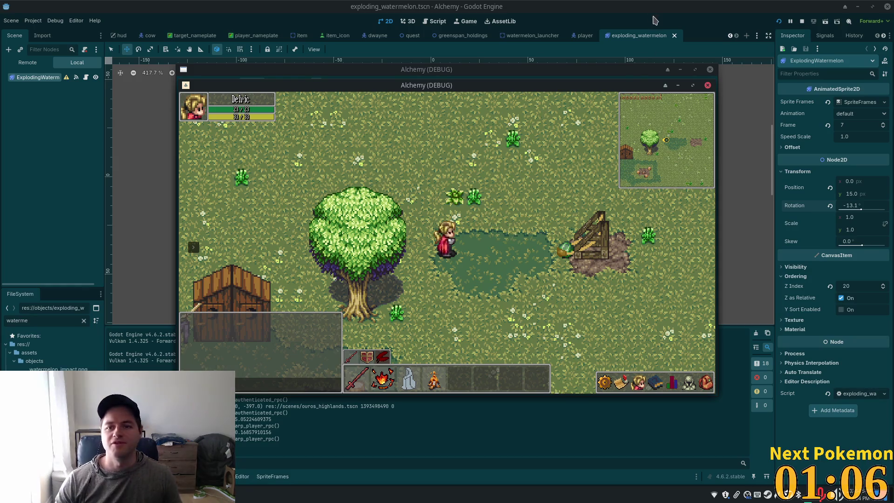
key(F8)
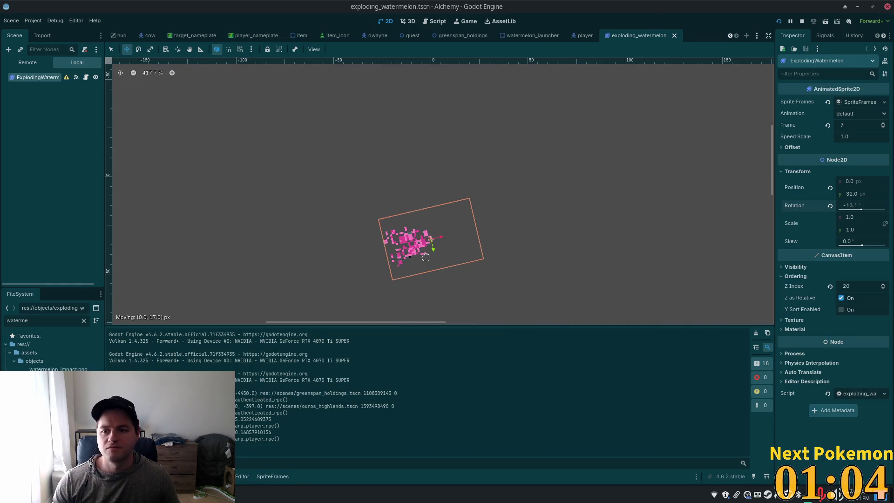
- Save the exploding watermelon scene and test-fire the slingshot in a new run
key(ctrl+s)
key(F6)
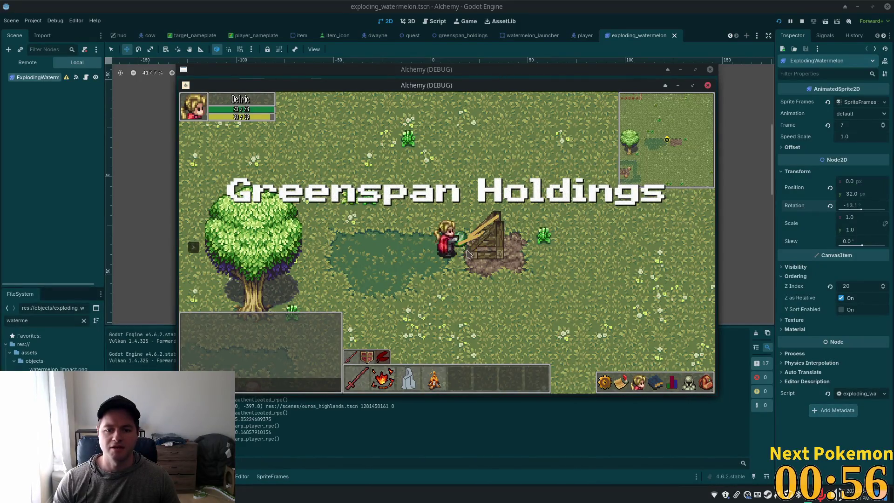
key(a)
key(a)
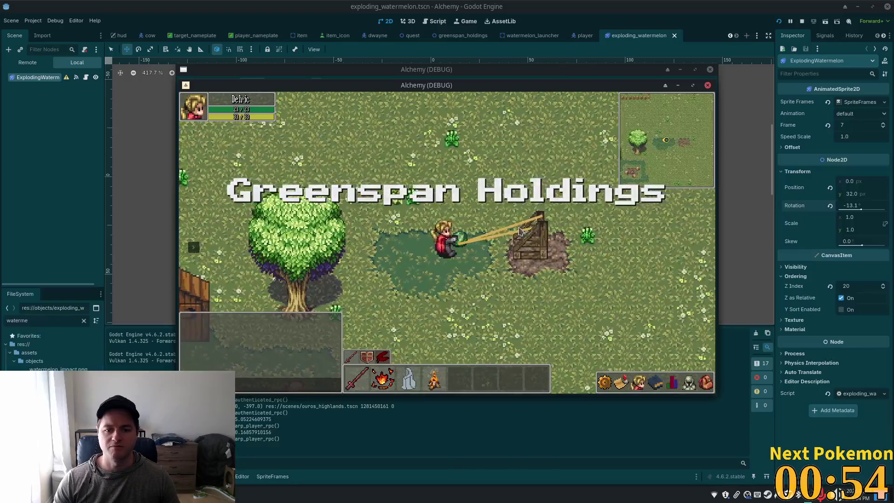
key(a)
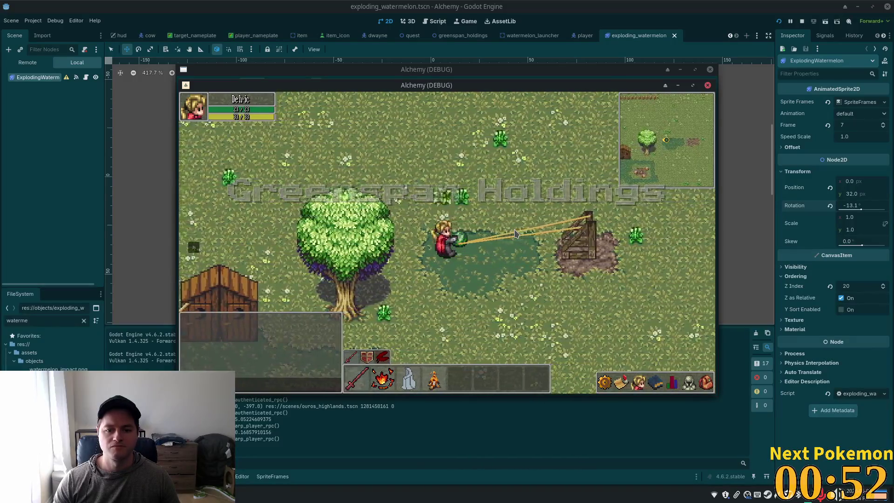
click(515, 233)
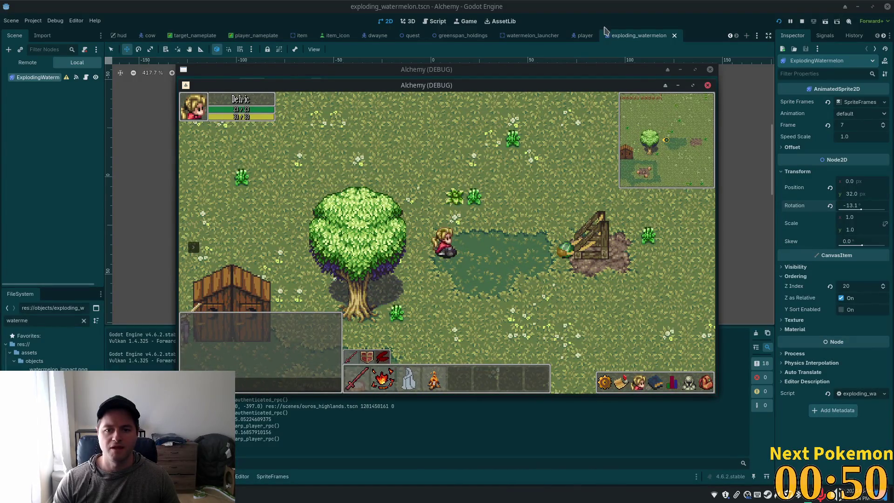
- Stop the game, revert the sprite's Position y to 0, and open greenspan_holdings.tscn
key(F8)
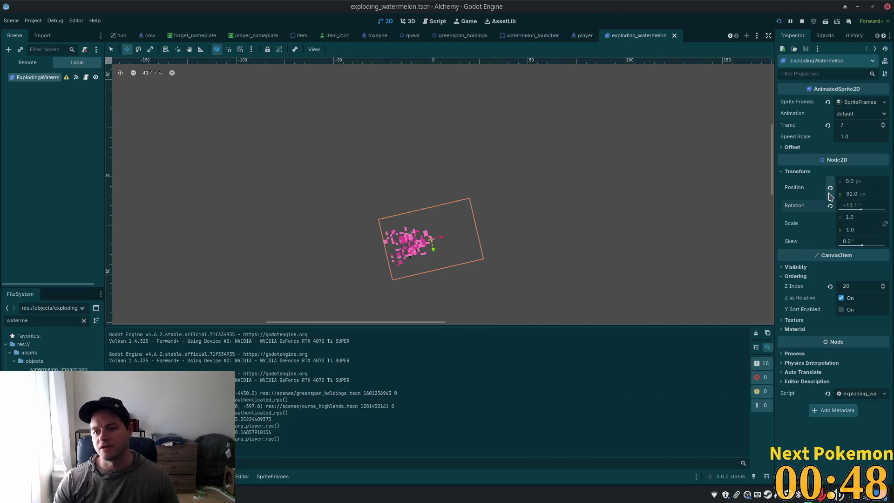
click(829, 188)
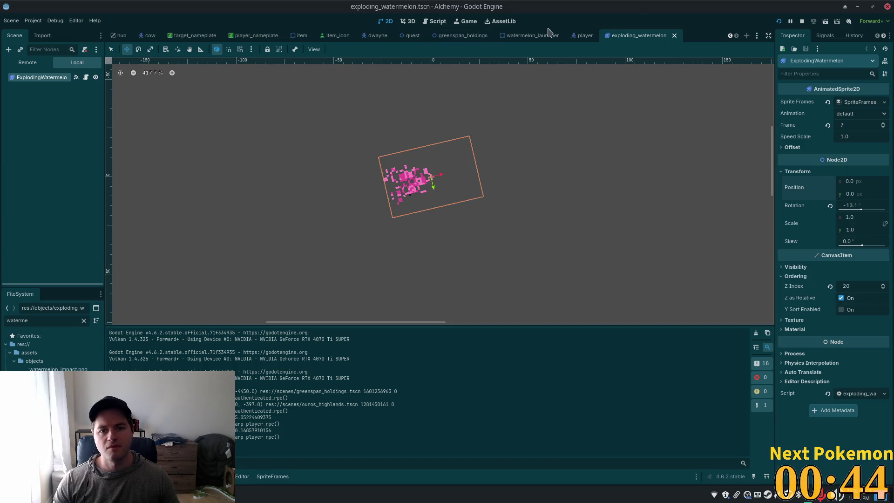
click(449, 35)
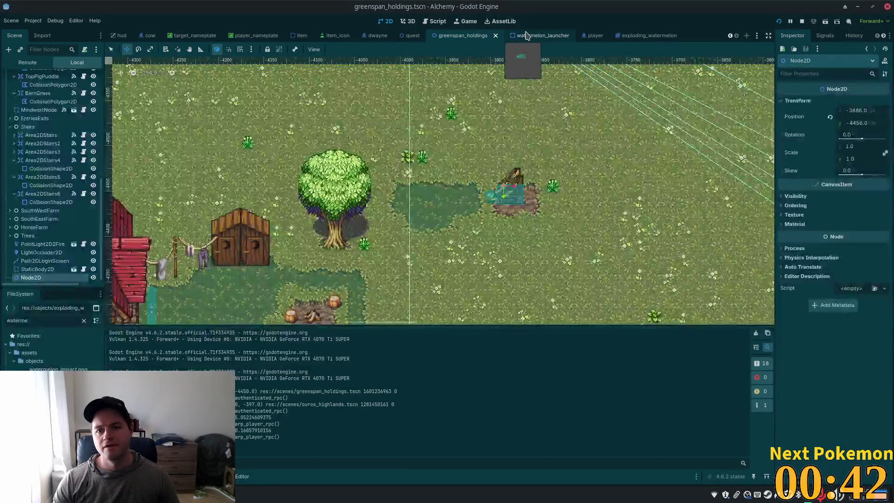
- Open watermelon_launcher.tscn, then append + Vector2.UP * 10.0 to the spawn position on line 90
click(542, 36)
key(alt+Tab)
scroll(524, 241, down, 1)
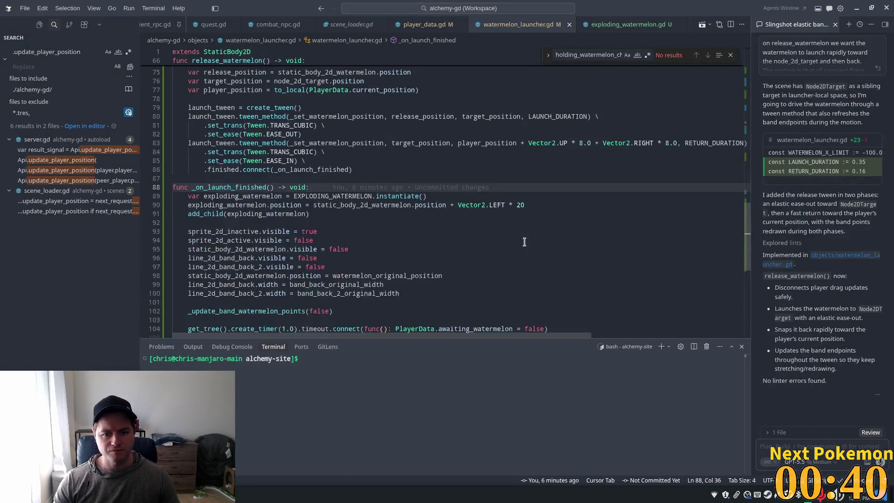
scroll(428, 168, down, 2)
click(557, 160)
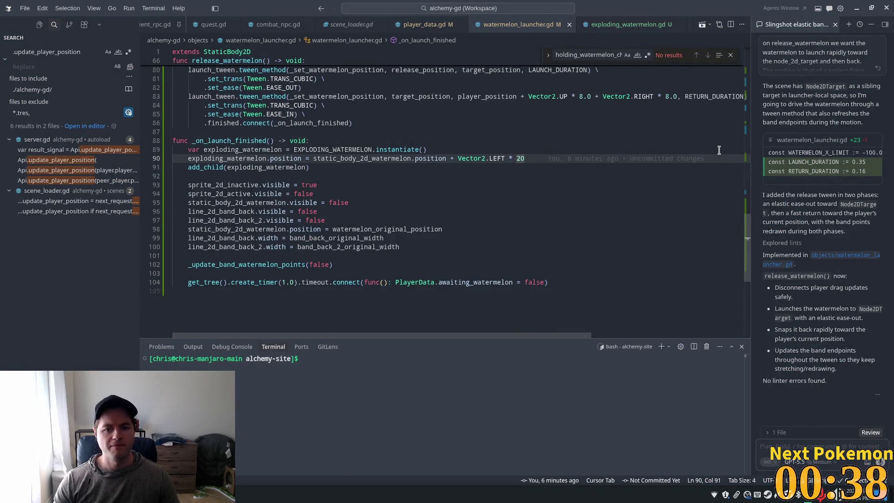
text(+ )
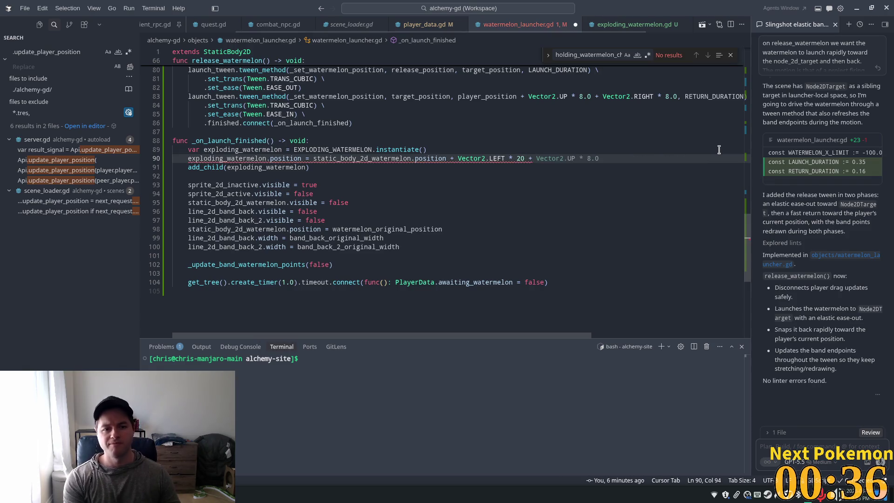
text(Vec)
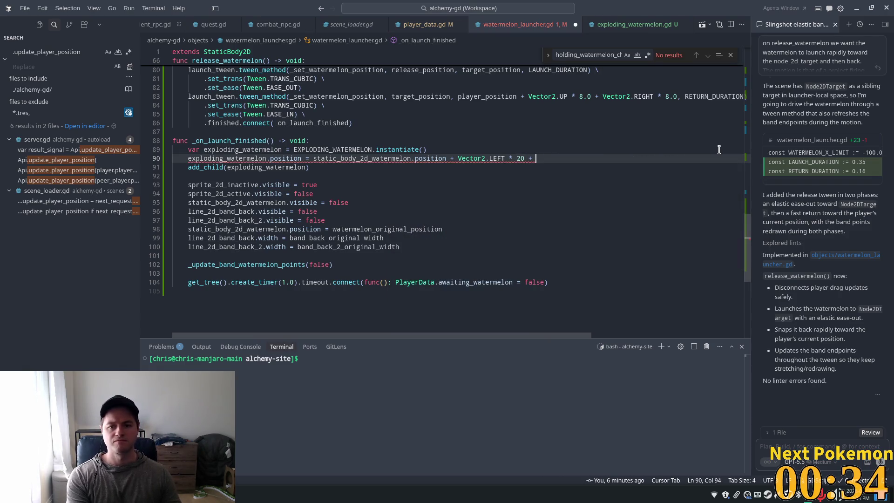
key(Tab)
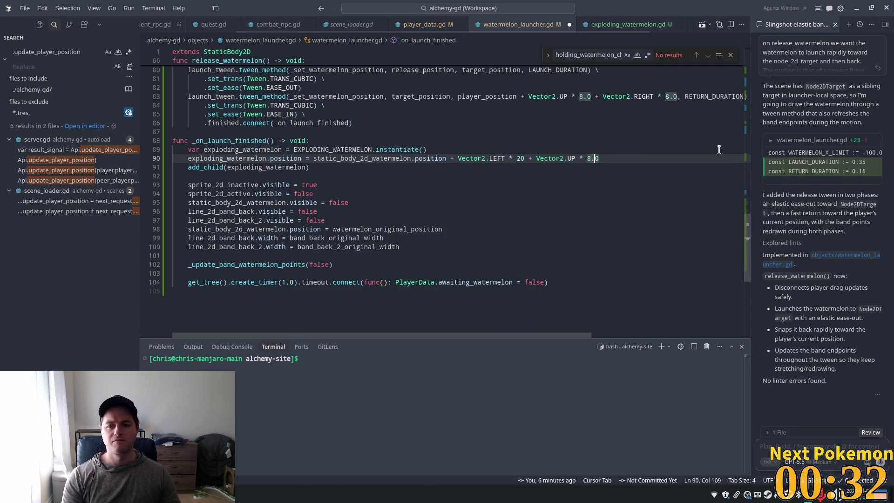
- Try changing the direction to DOWN, then undo it back to UP
key(ctrl+shift+Left)
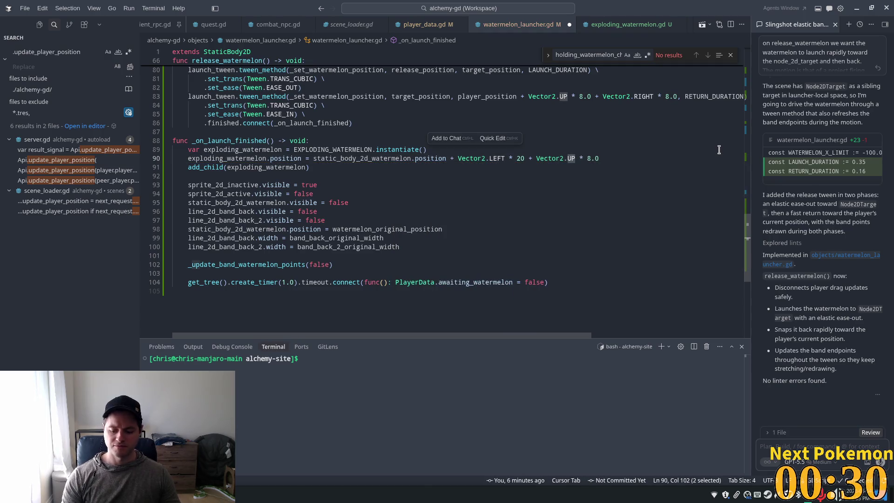
text(DOWN)
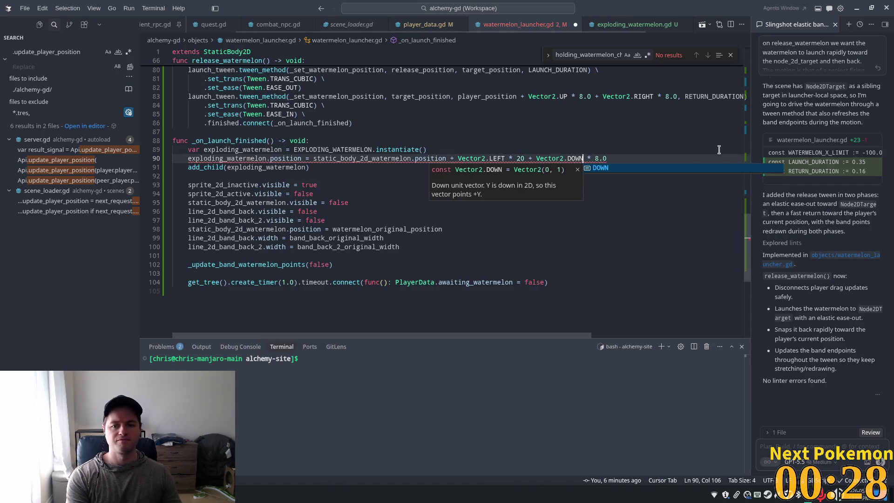
key(Tab)
key(Right)
key(ctrl+z)
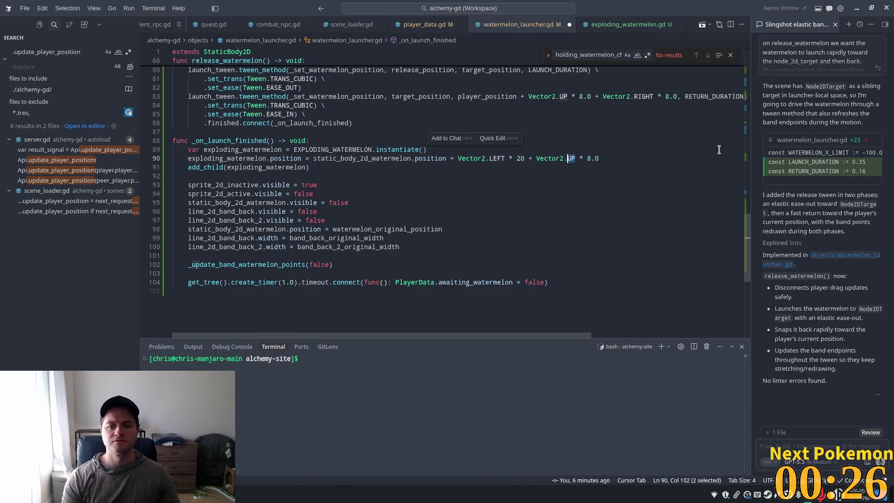
key(ctrl+z)
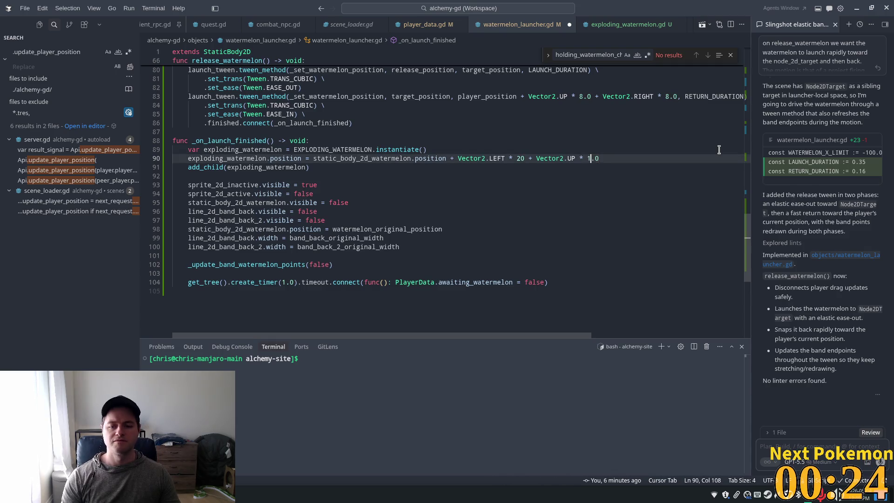
key(alt+Tab)
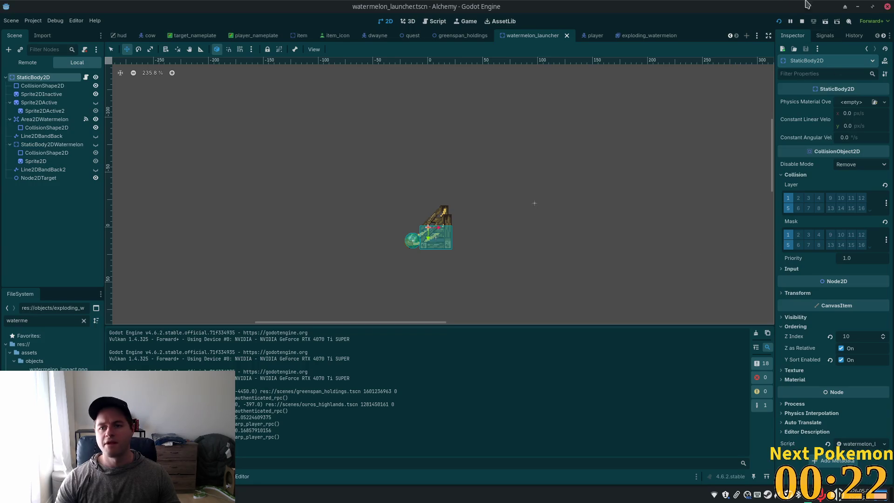
key(F5)
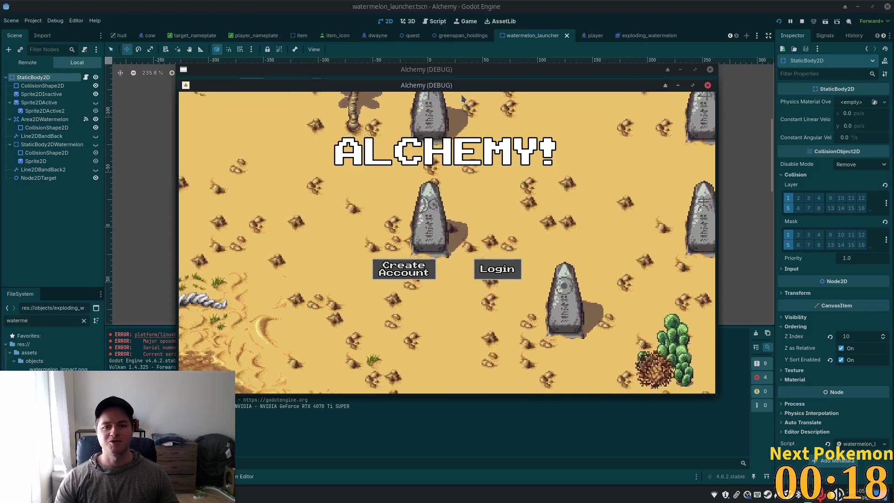
drag(460, 85, 587, 87)
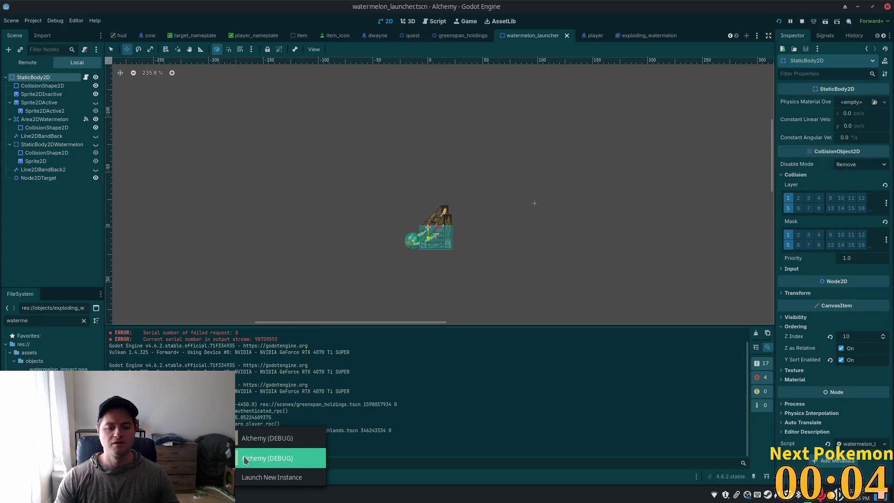
key(a)
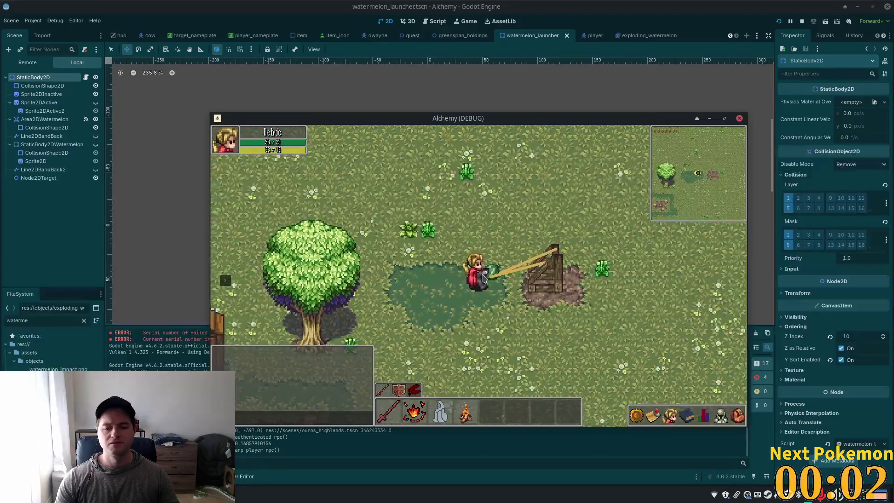
key(a)
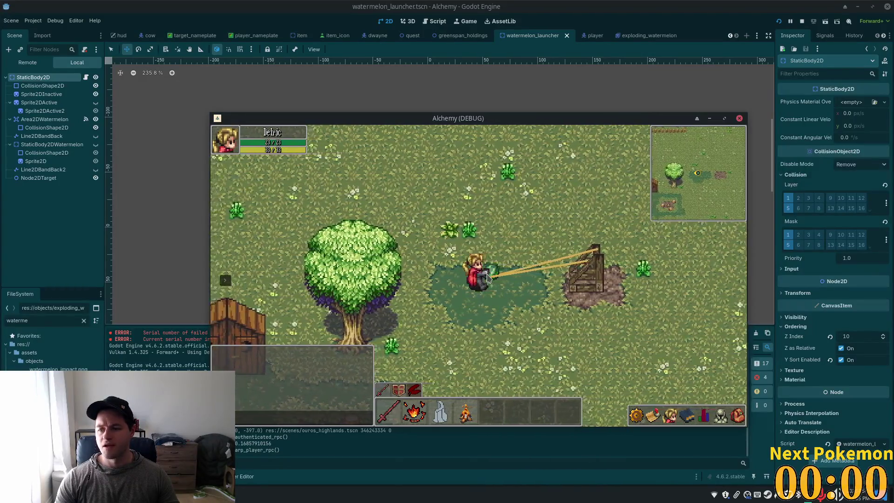
click(488, 278)
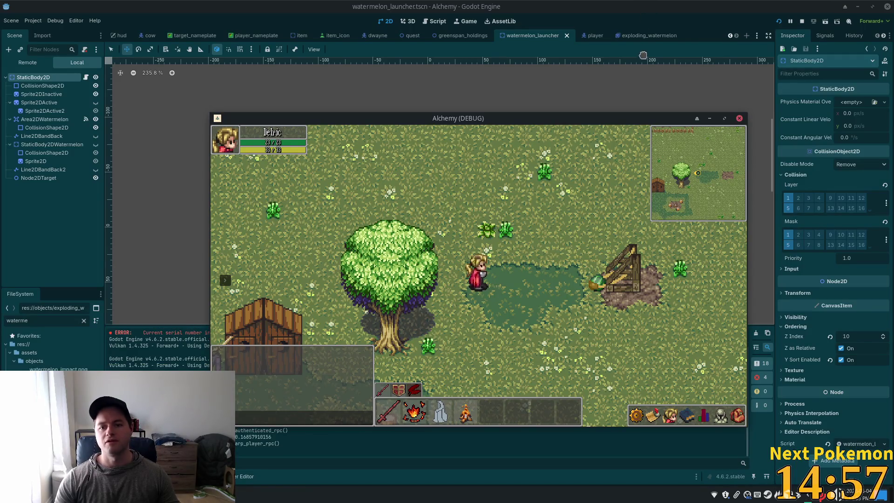
key(F8)
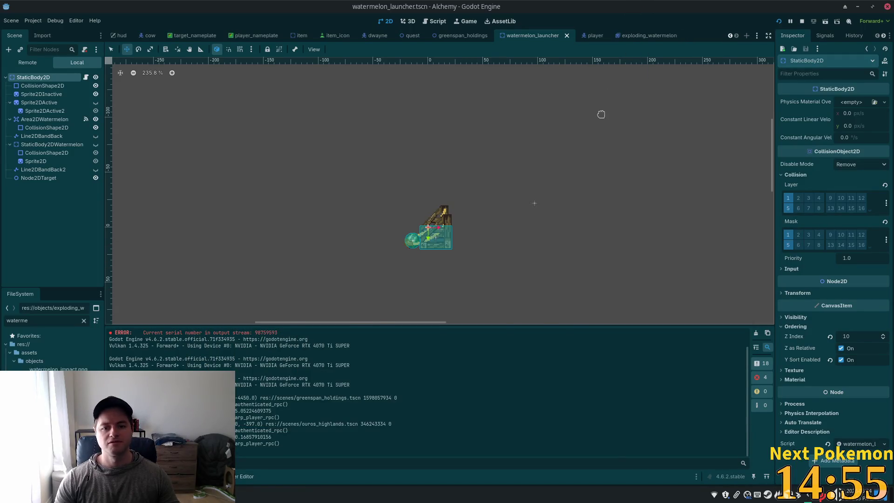
- Start replacing UP with DOWN on line 90 of the launcher script
key(alt+Tab)
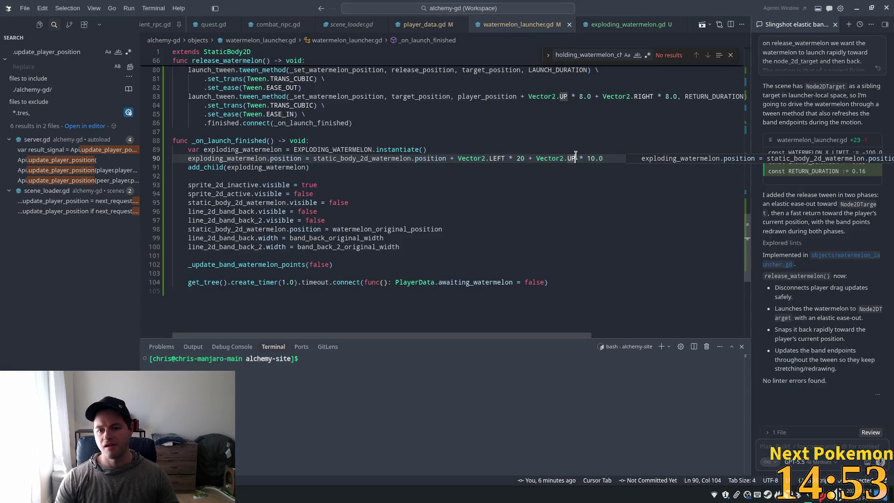
double_click(571, 158)
text(DOWN)
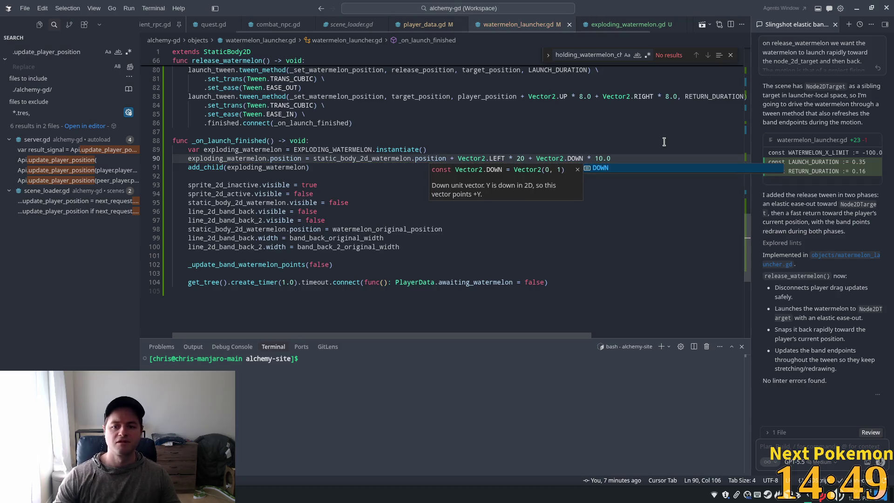
- Run the Alchemy game and walk left to stretch and fire the watermelon slingshot
key(alt+Tab)
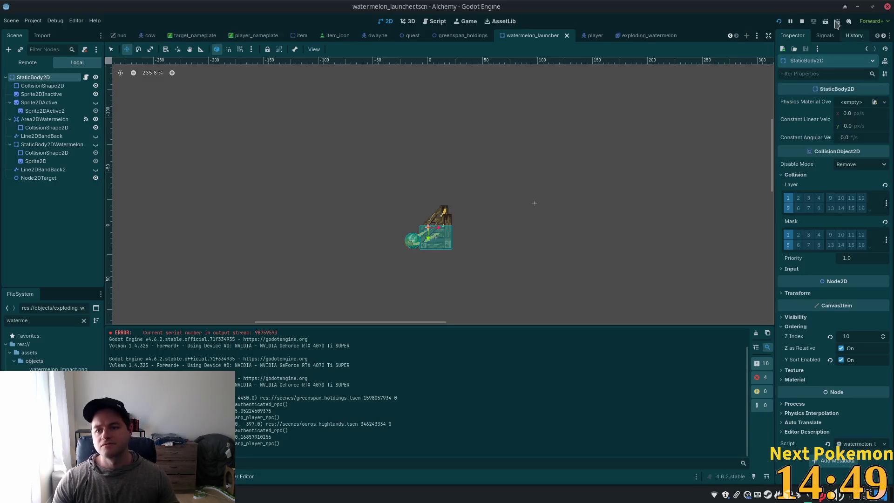
key(F5)
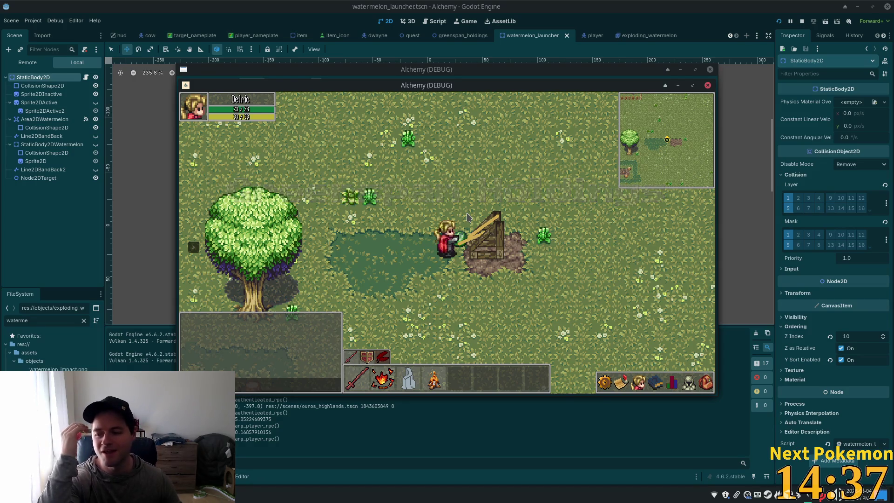
key(a)
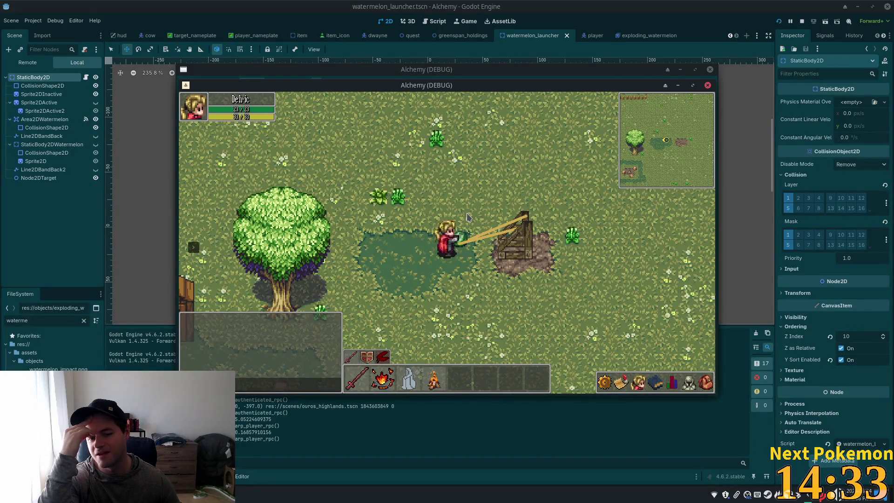
key(a)
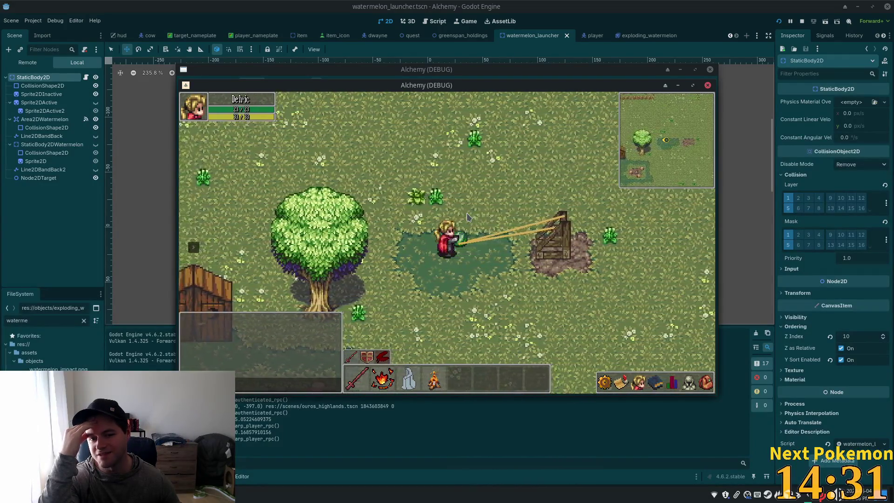
key(a)
key(a)
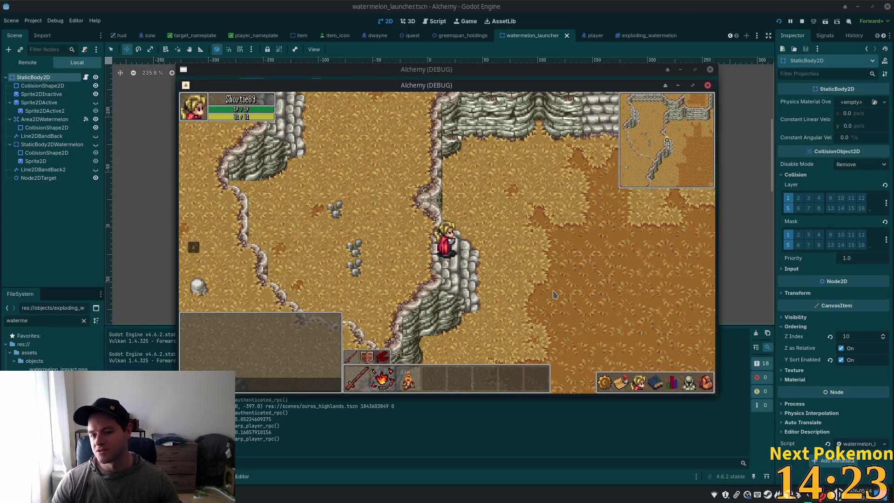
key(alt+Tab)
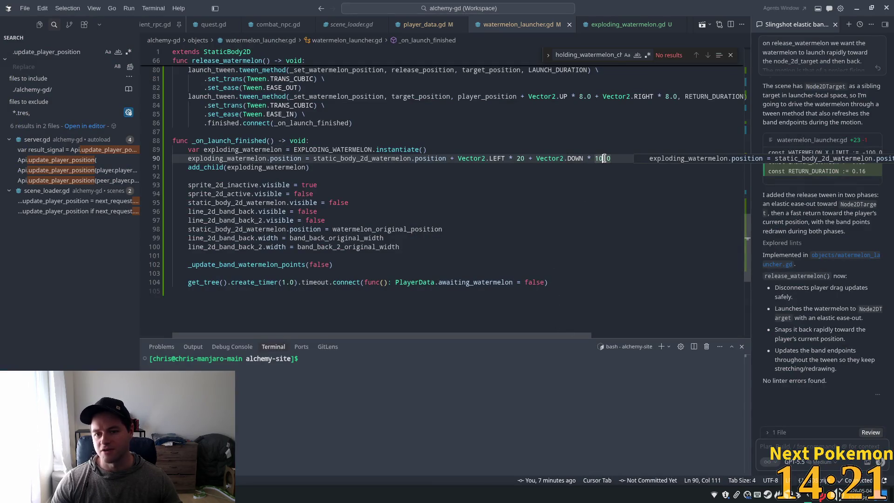
- Change the downward spawn offset on line 90 from 10.0 to 5.0 and return to the running game
drag(603, 159, 593, 159)
text(5)
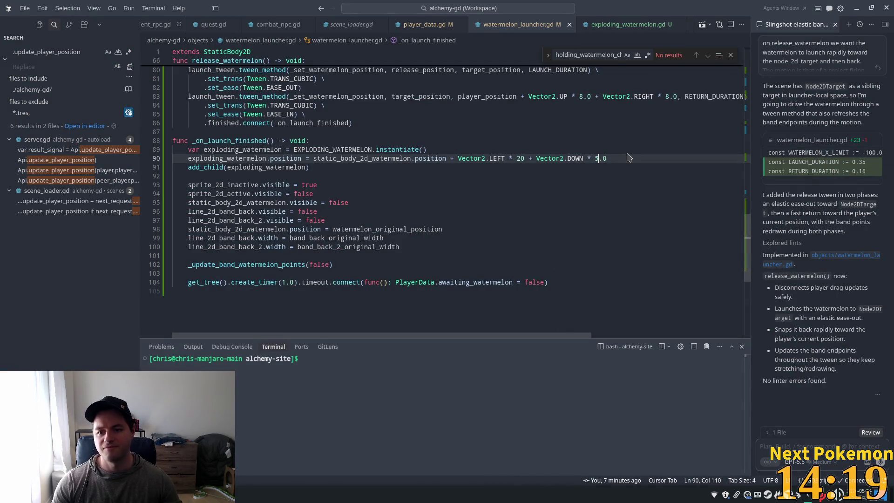
key(alt+Tab)
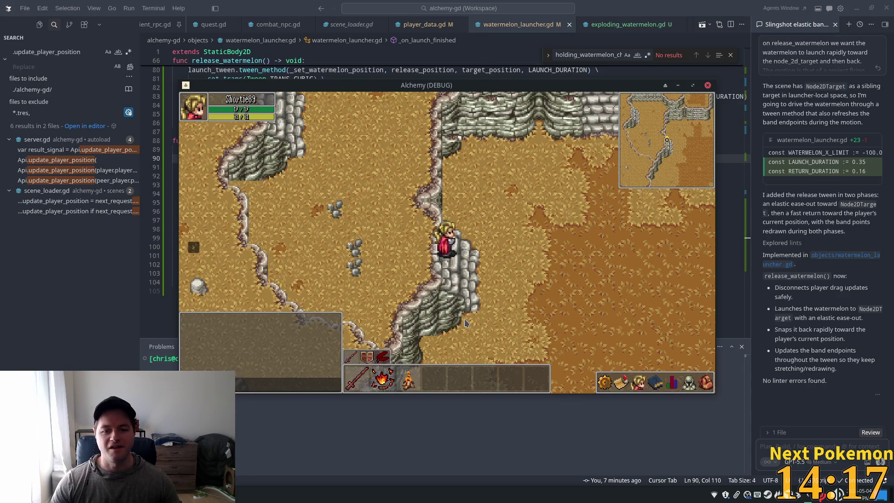
key(super)
click(258, 495)
click(259, 450)
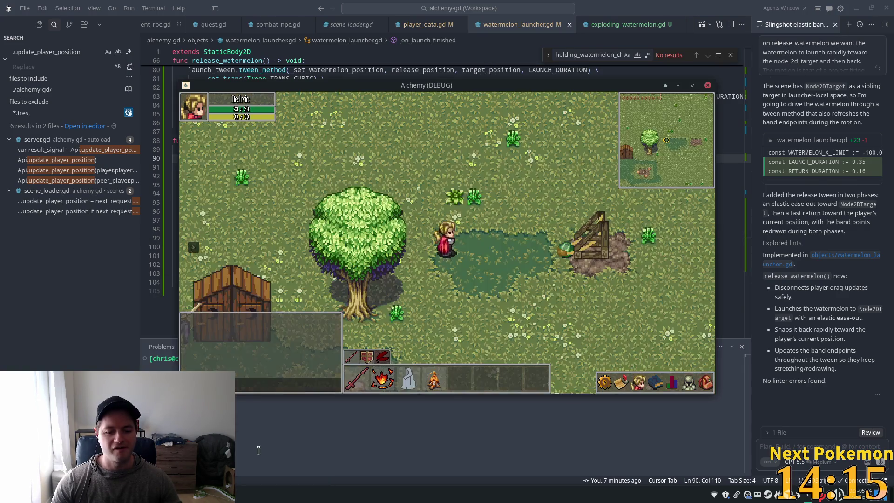
- Walk to the slingshot, grab the watermelon and pull it left until it launches
key(d)
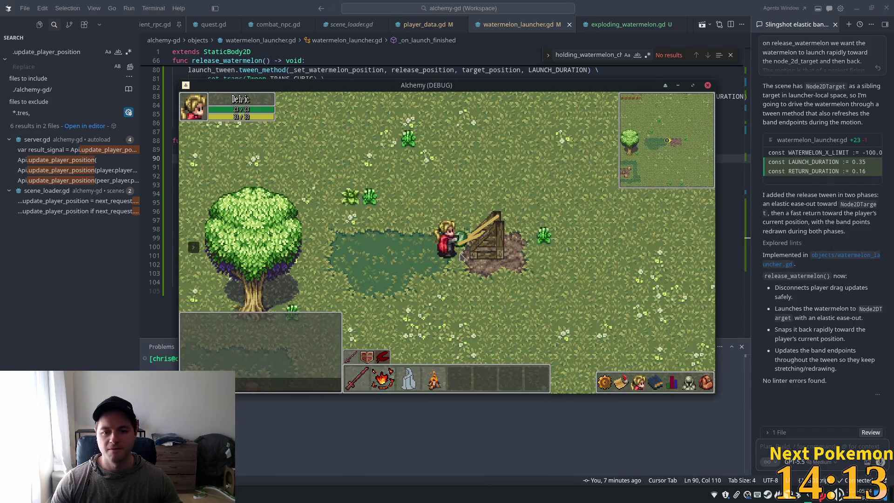
mouse_move(472, 257)
mouse_down()
mouse_move(458, 258)
mouse_move(471, 262)
mouse_up()
key(a)
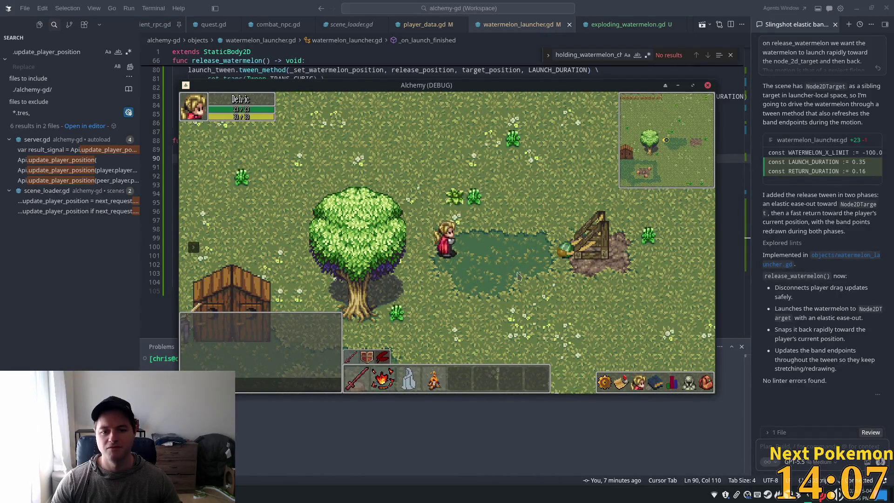
click(526, 278)
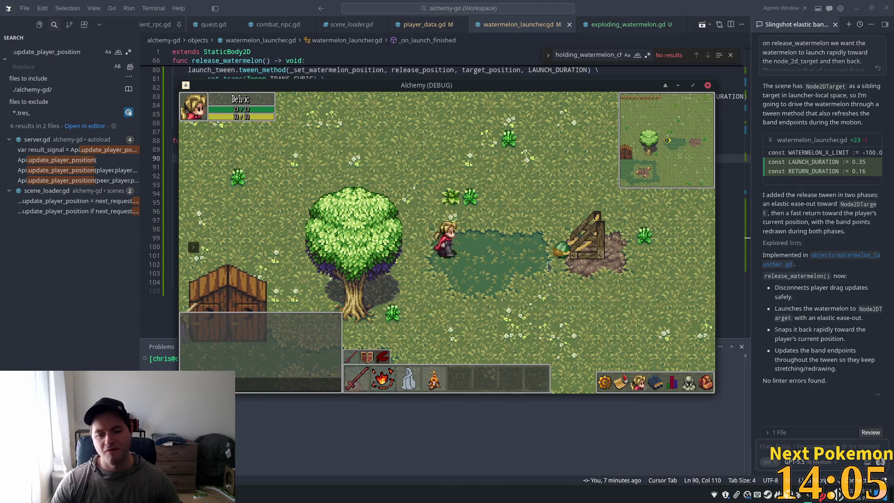
key(Left)
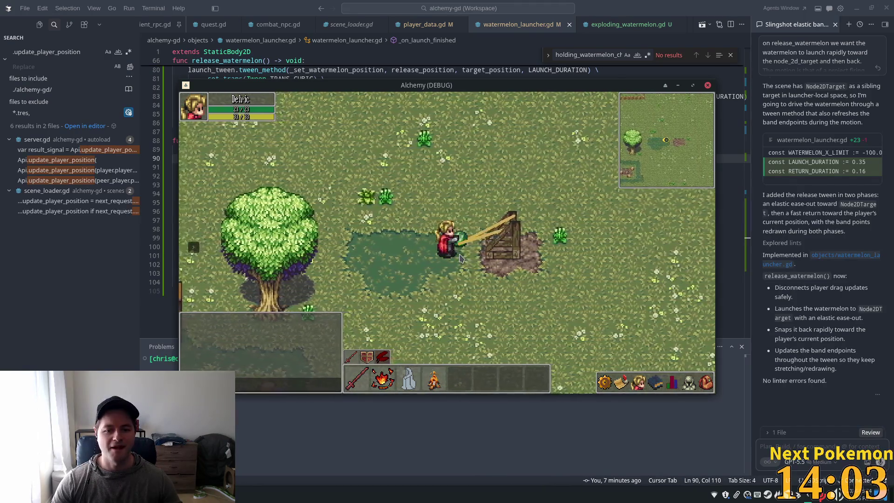
key(Left)
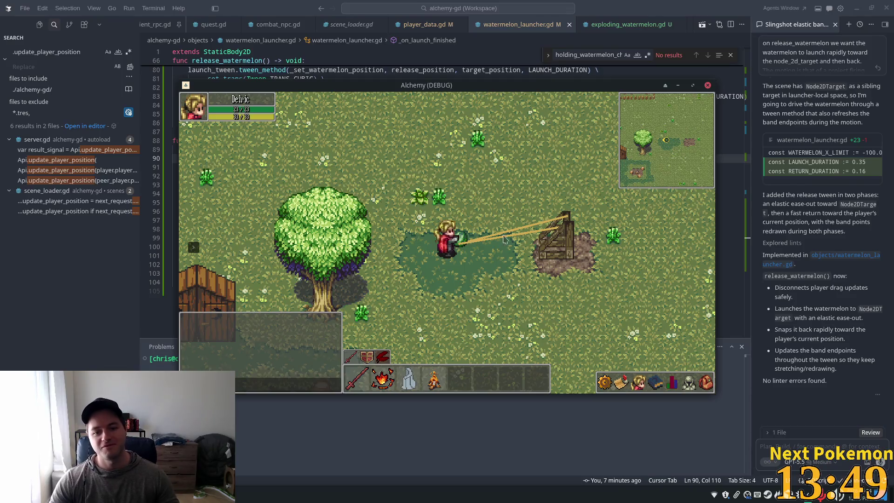
key(Left)
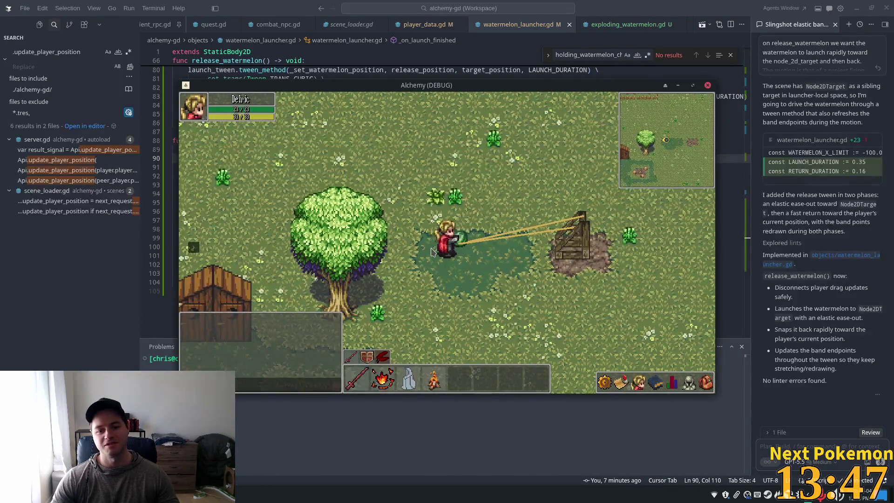
key(Left)
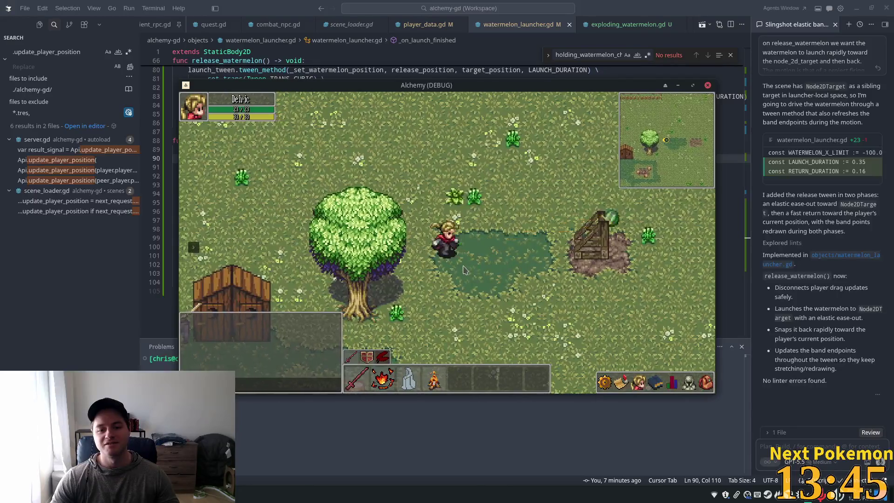
- Launch the watermelon from the slingshot twice more, then close the game window
key(Right)
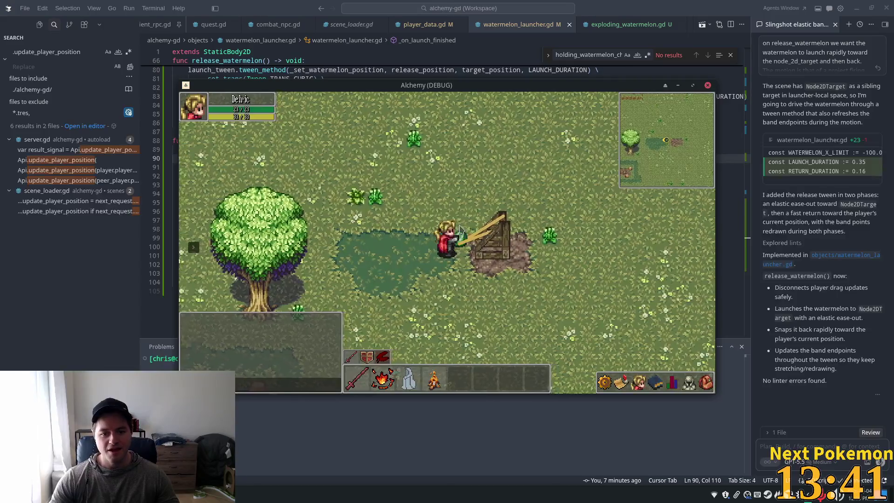
key(Left)
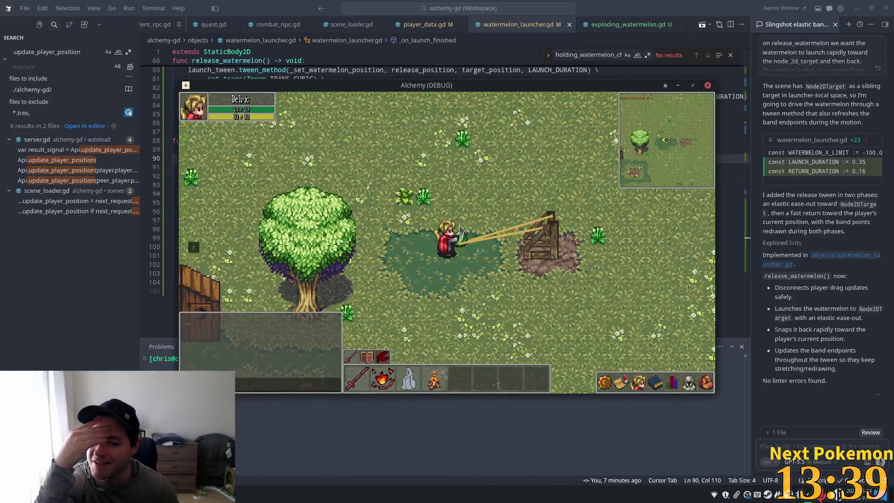
key(Left)
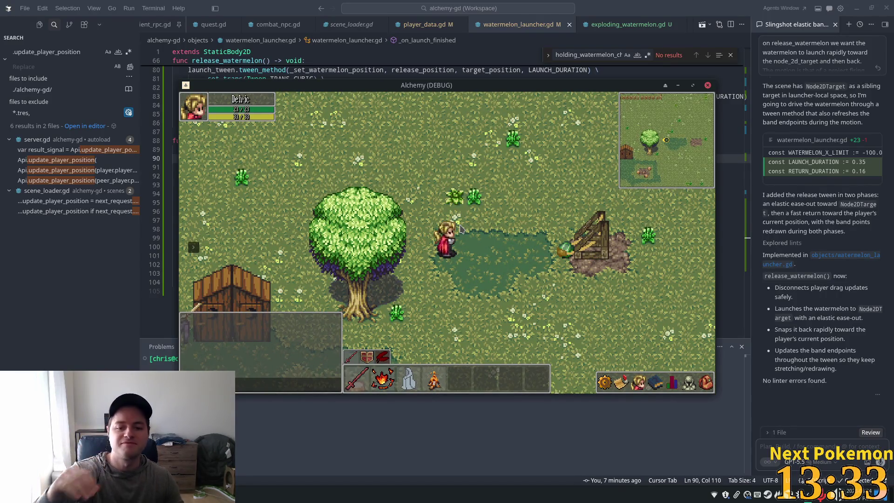
key(Right)
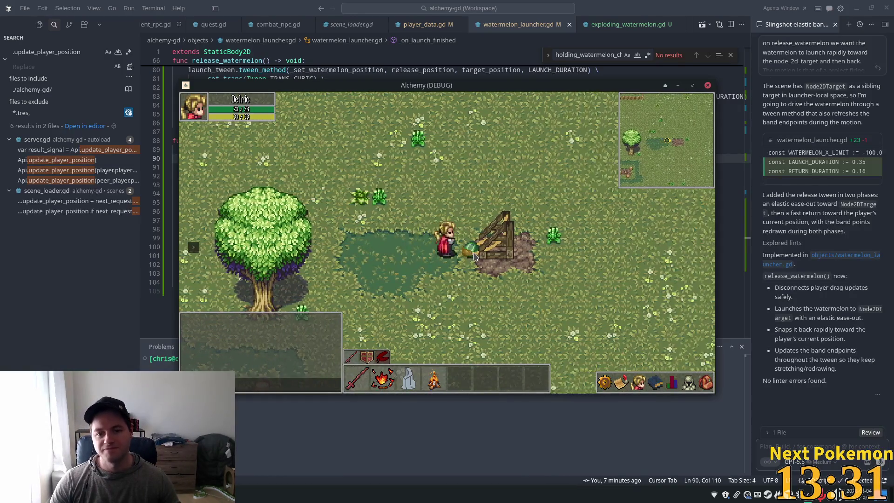
drag(465, 256, 450, 268)
key(Left)
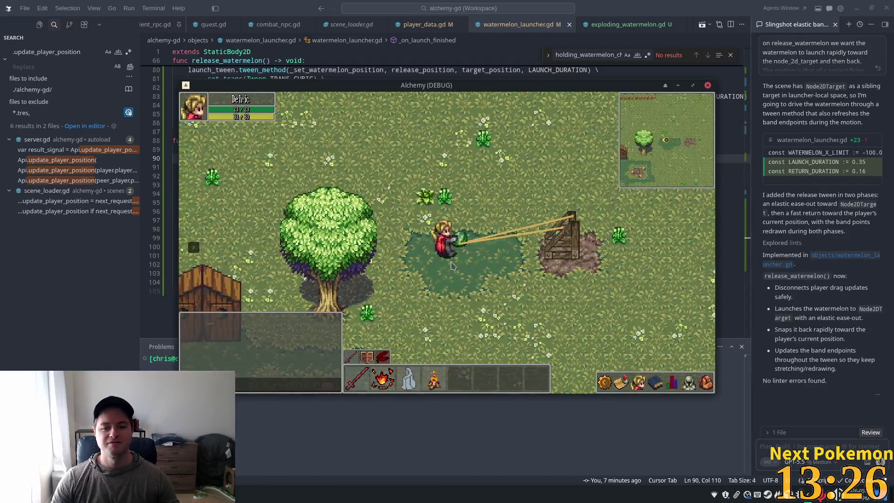
key(Left)
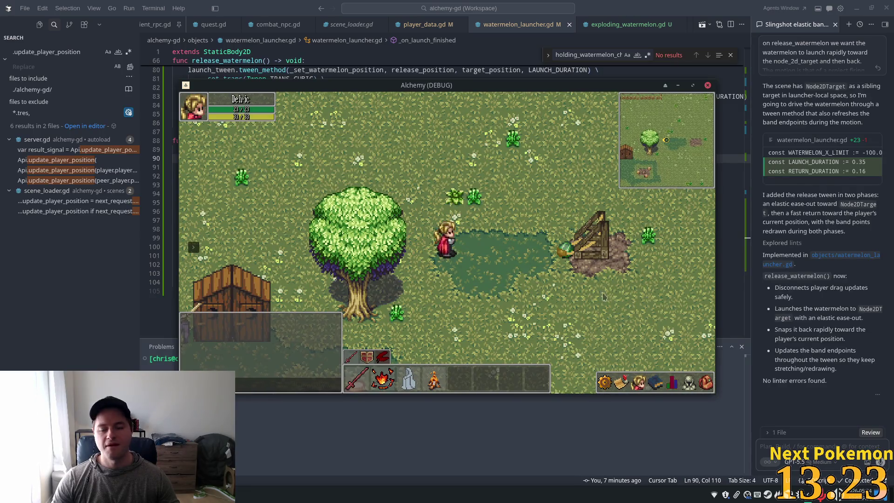
key(Right)
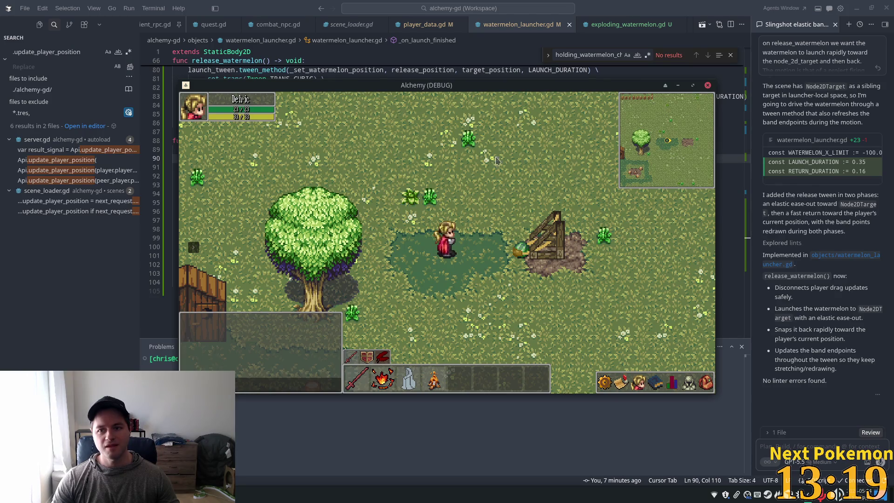
click(708, 85)
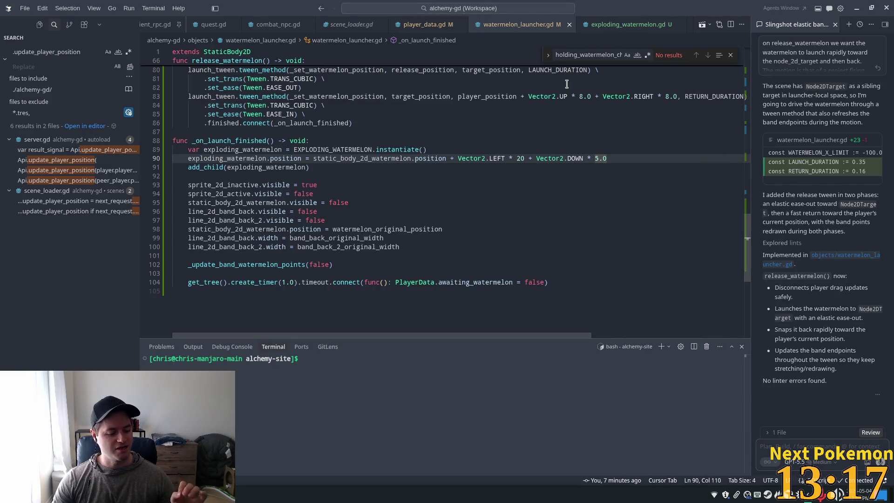
- Open player.gd through Quick Open with 'play' and scroll down through the script
key(alt+Tab)
key(alt+Tab)
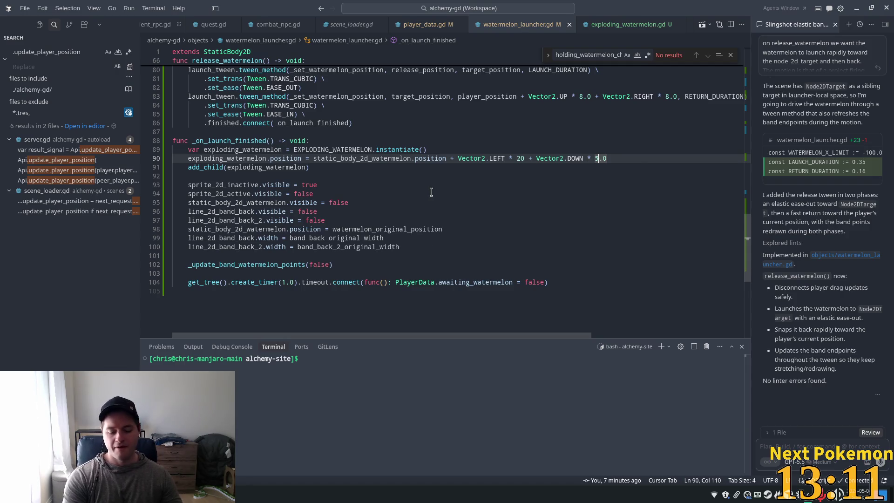
key(ctrl+p)
text(play)
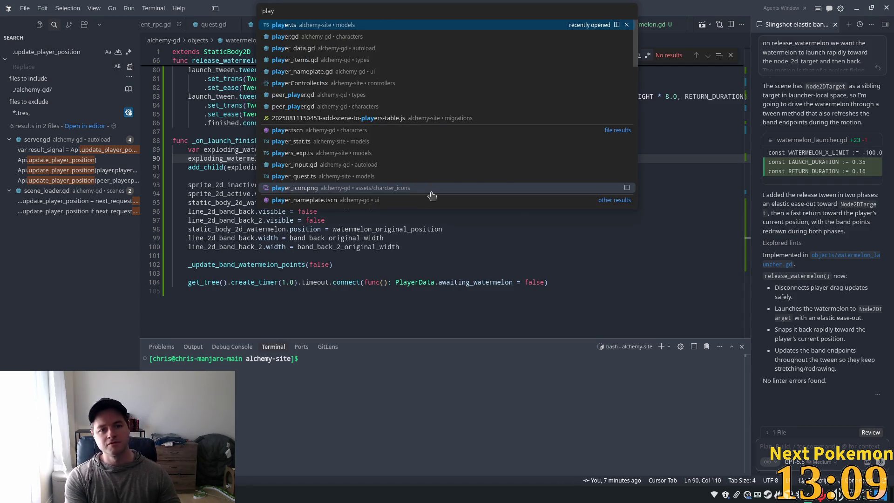
click(339, 36)
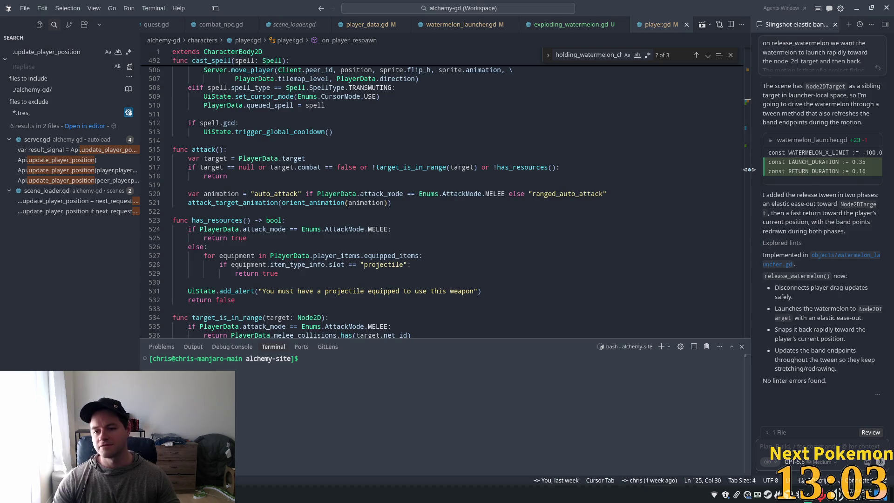
drag(746, 261, 745, 52)
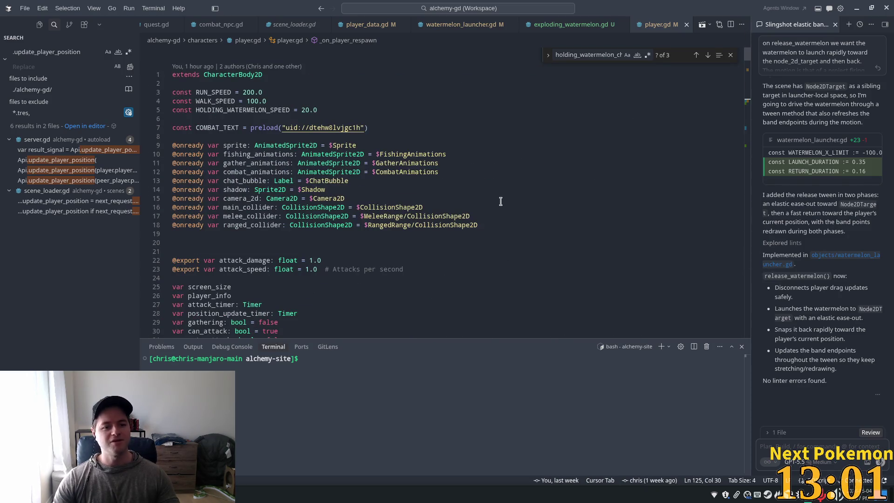
scroll(487, 203, down, 3)
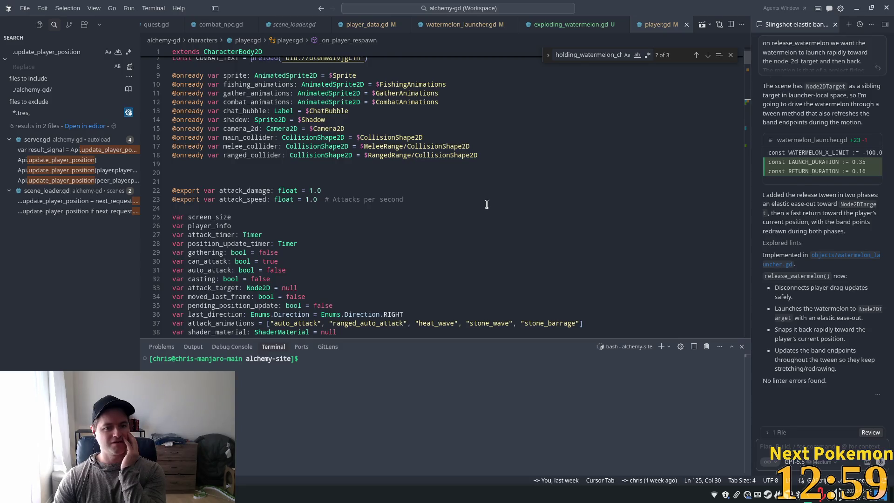
- Search player.gd for camera_2d and review its 1.5 zoom scaling in _on_quest_action_queue
double_click(238, 127)
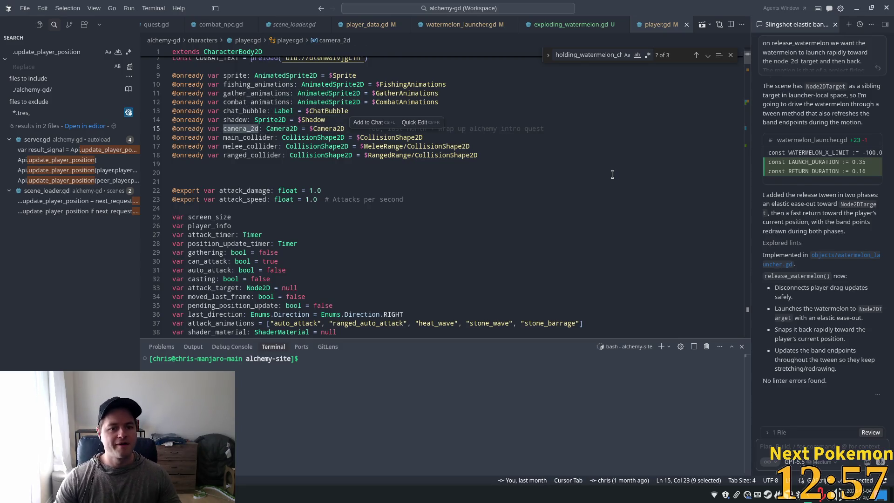
key(ctrl+f)
key(Return)
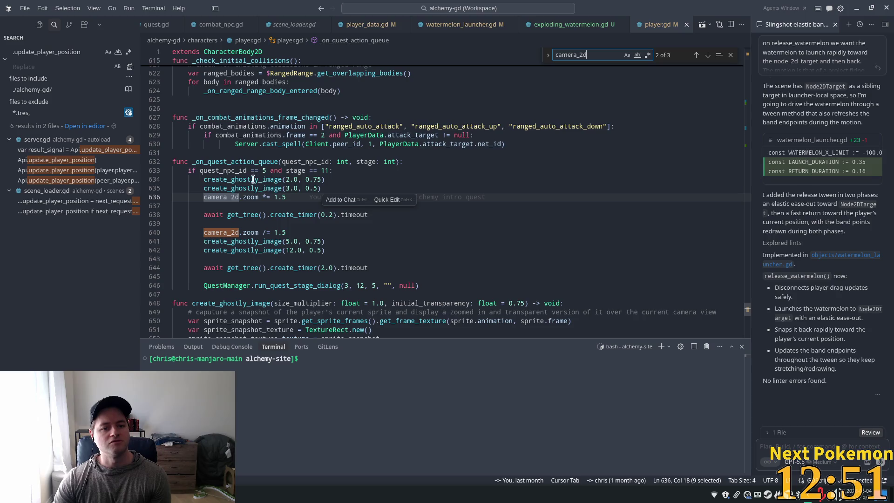
mouse_move(323, 148)
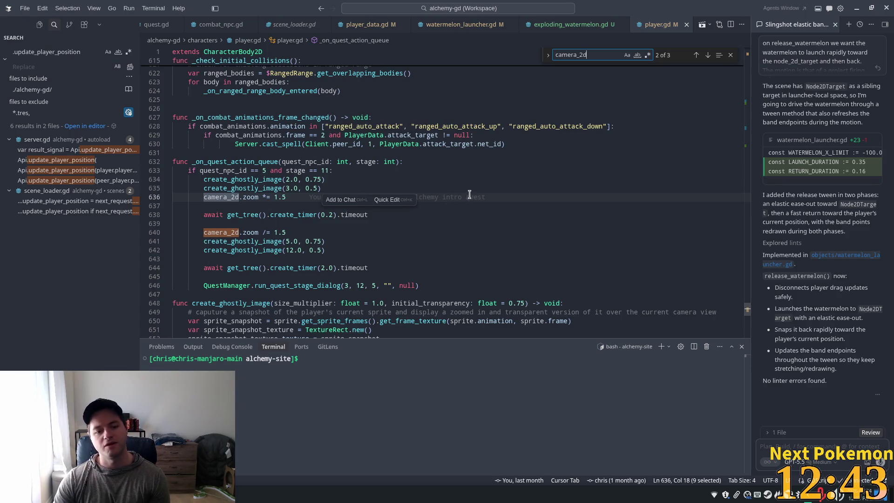
mouse_move(482, 192)
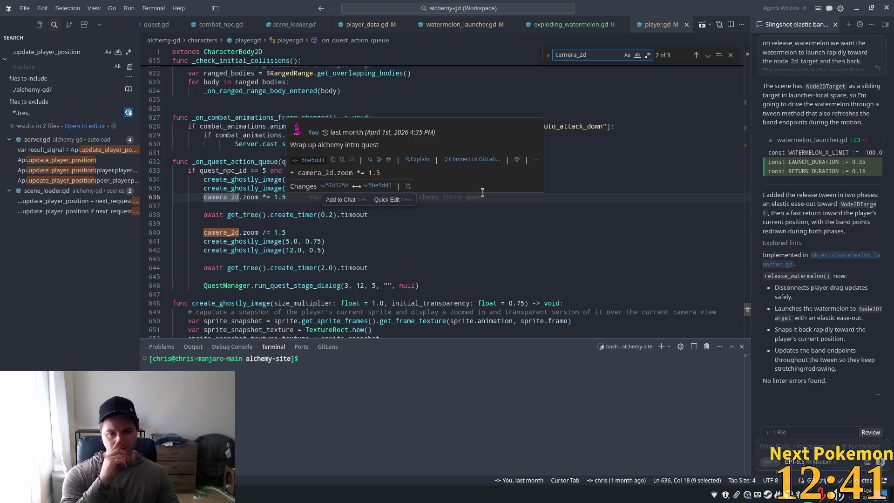
click(208, 128)
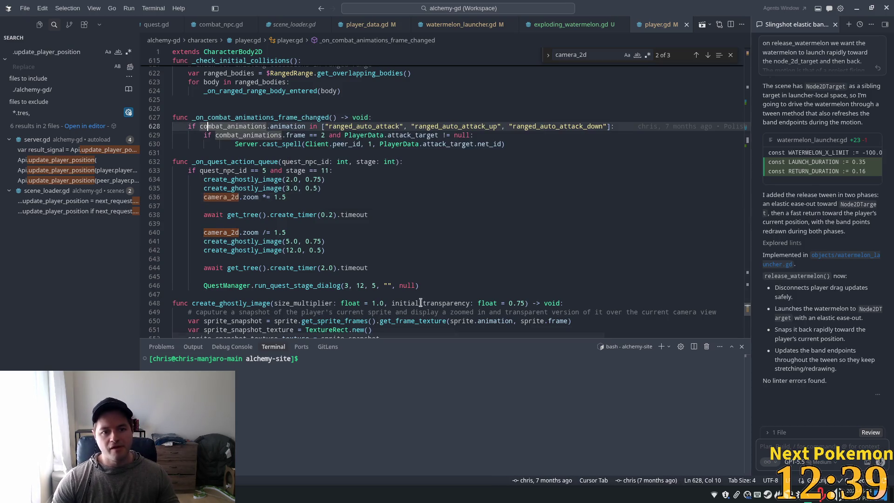
scroll(422, 274, up, 5)
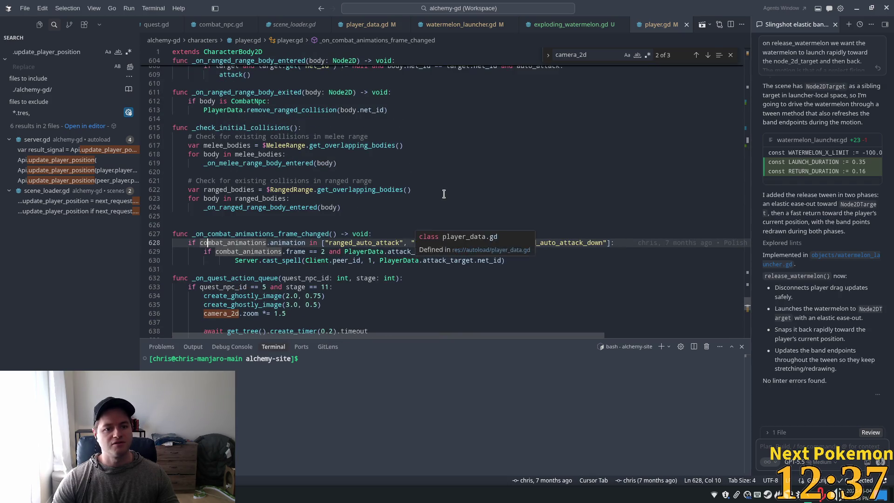
scroll(447, 238, down, 5)
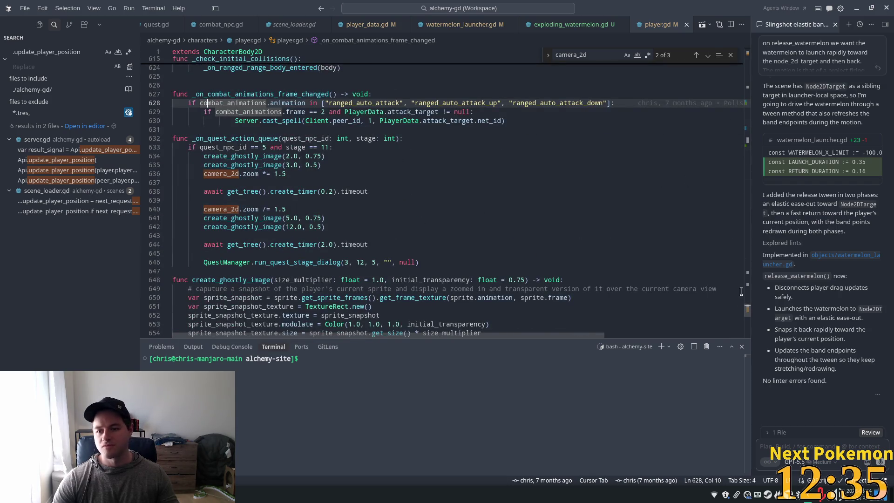
scroll(747, 312, down, 6)
key(ctrl+p)
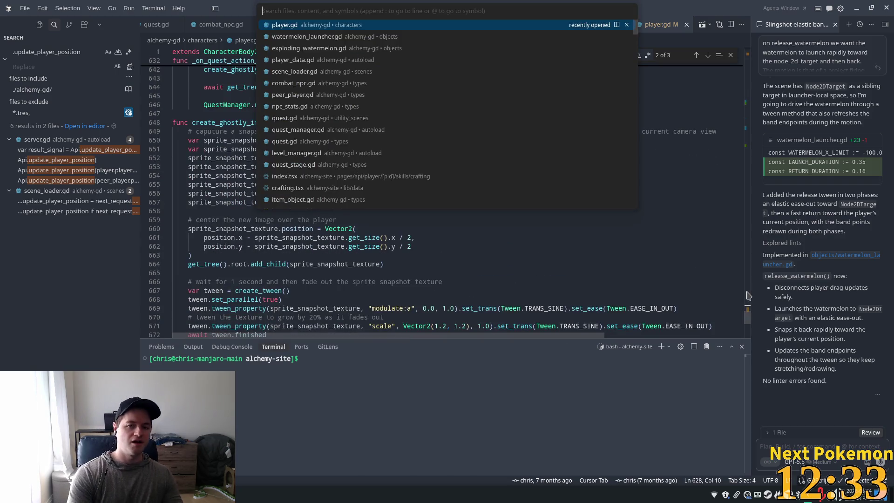
- Open stone_obelisk_circle.gd by searching 'stone' and scroll down to its glyph input handler
text(stone)
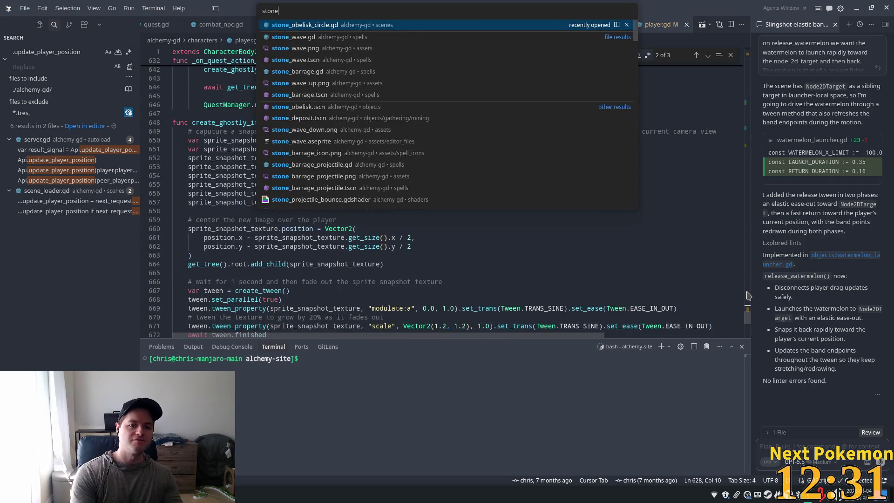
key(Return)
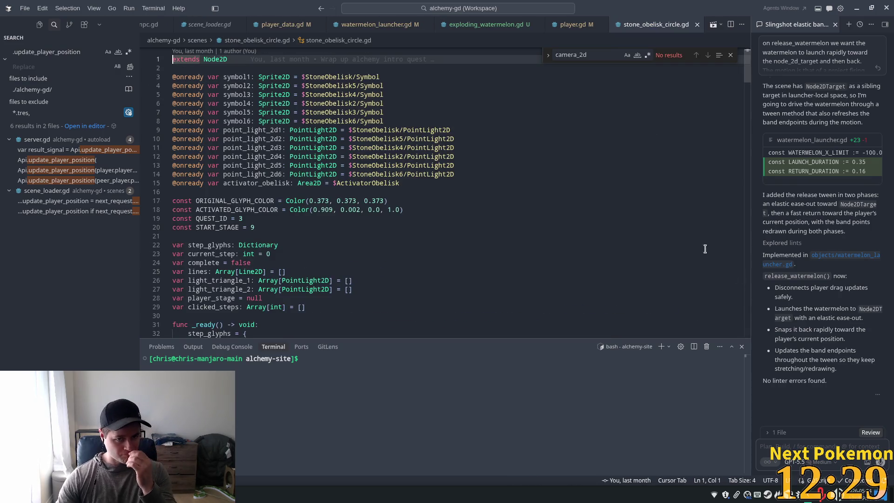
drag(746, 74, 741, 148)
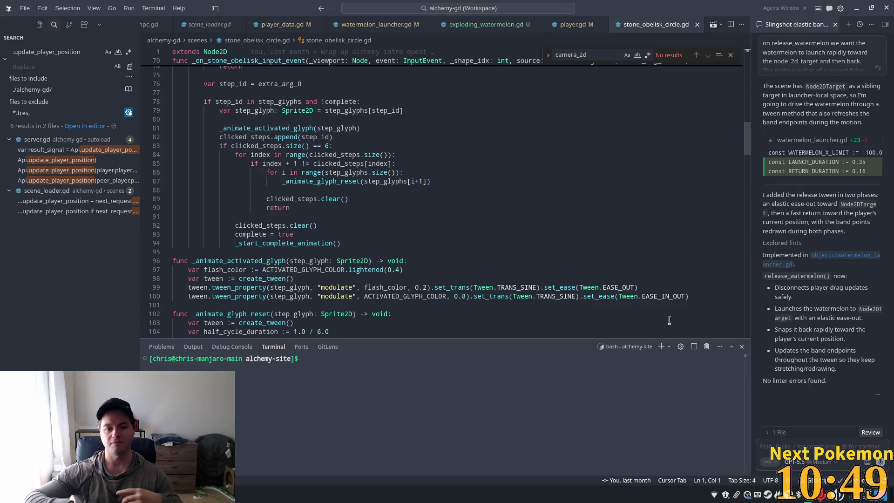
scroll(398, 234, down, 3)
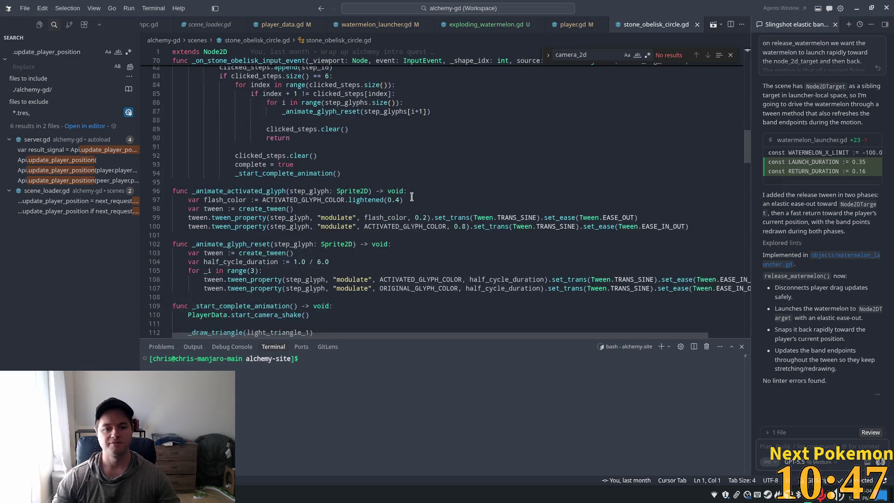
scroll(744, 162, down, 4)
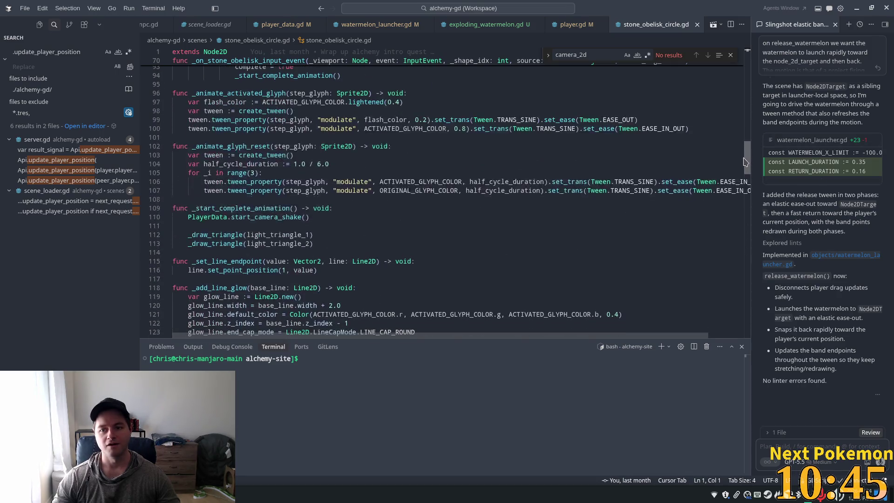
scroll(744, 163, down, 3)
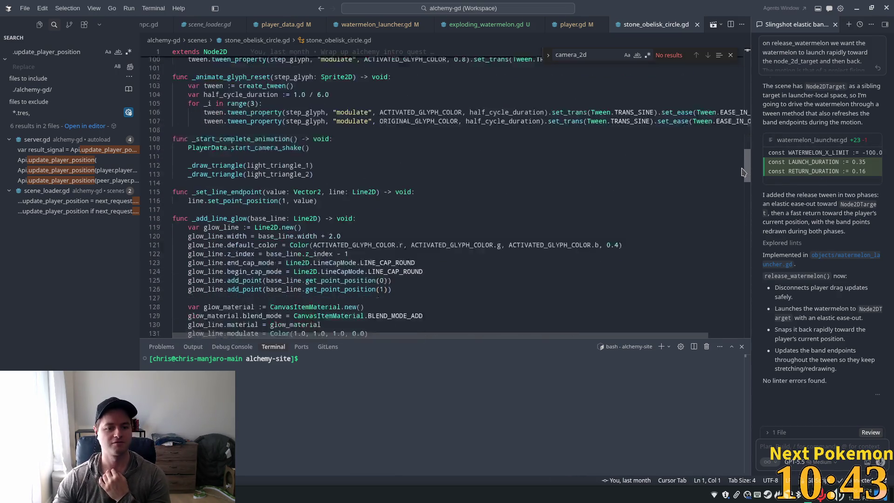
scroll(742, 173, down, 5)
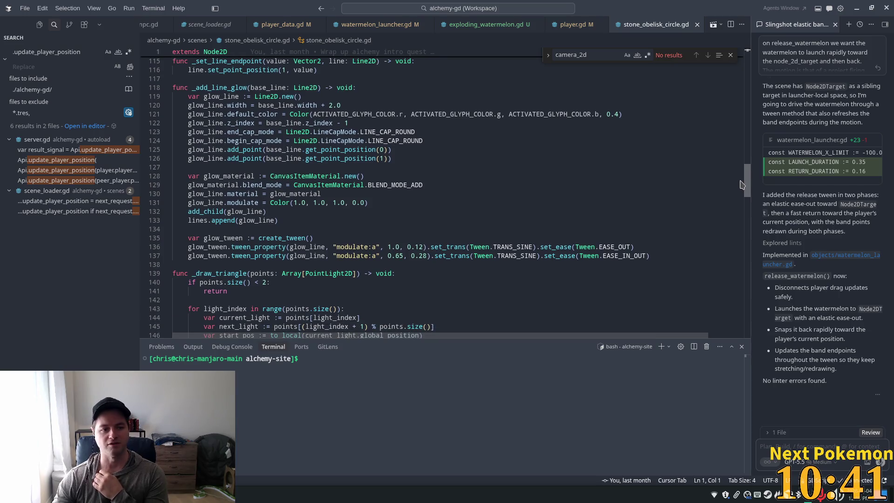
scroll(740, 181, up, 2)
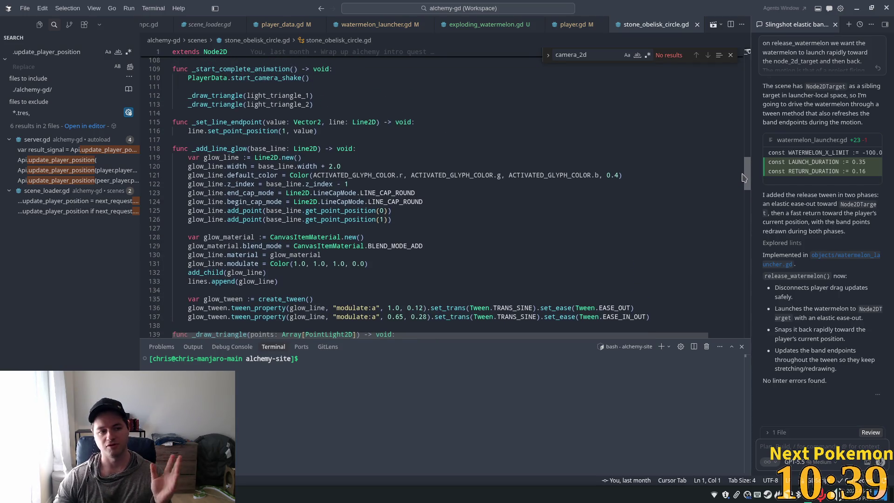
scroll(742, 176, down, 1)
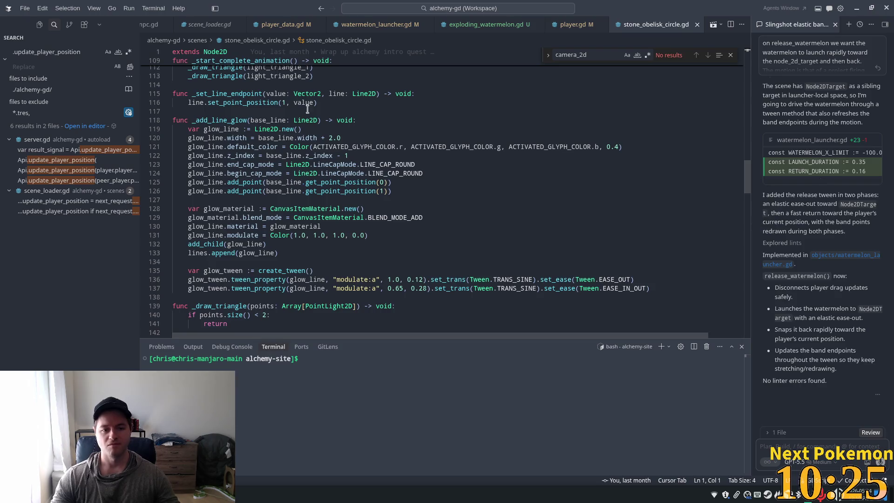
click(215, 117)
double_click(215, 118)
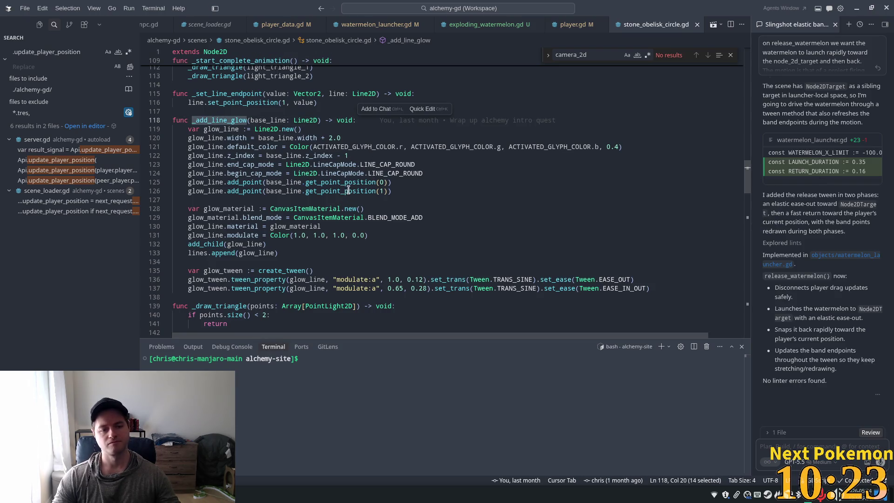
scroll(336, 188, down, 1)
scroll(336, 187, up, 4)
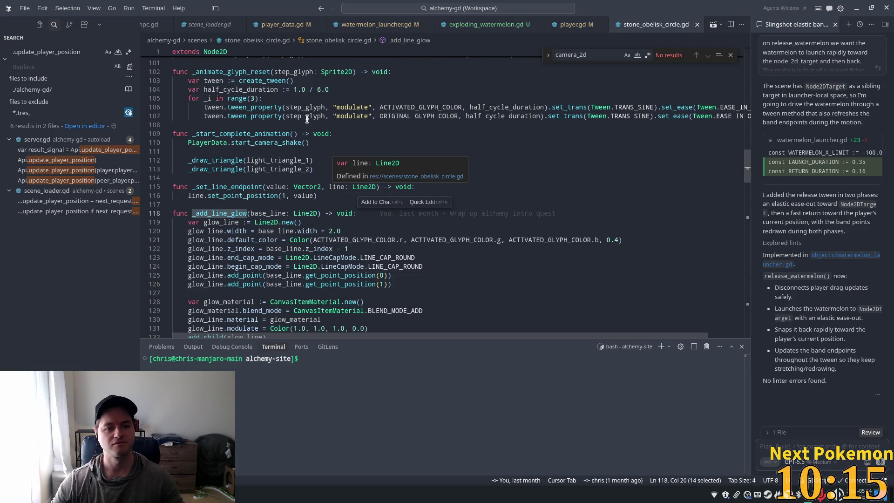
click(242, 187)
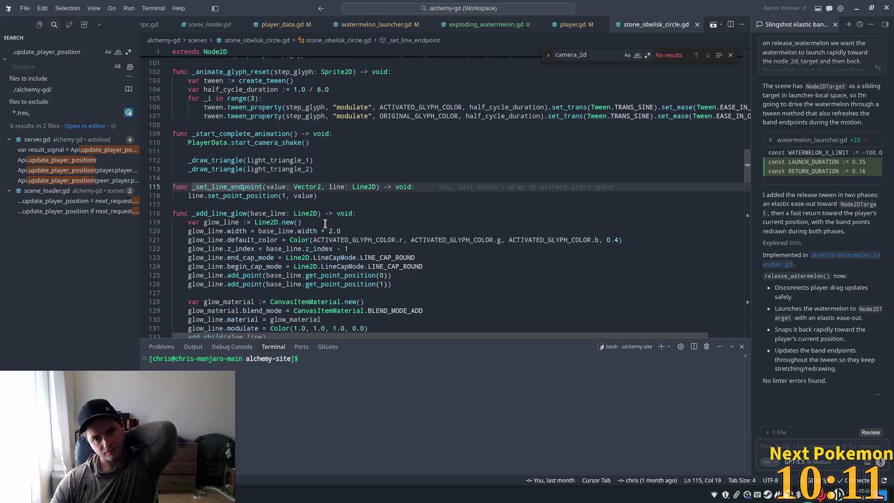
scroll(318, 229, down, 8)
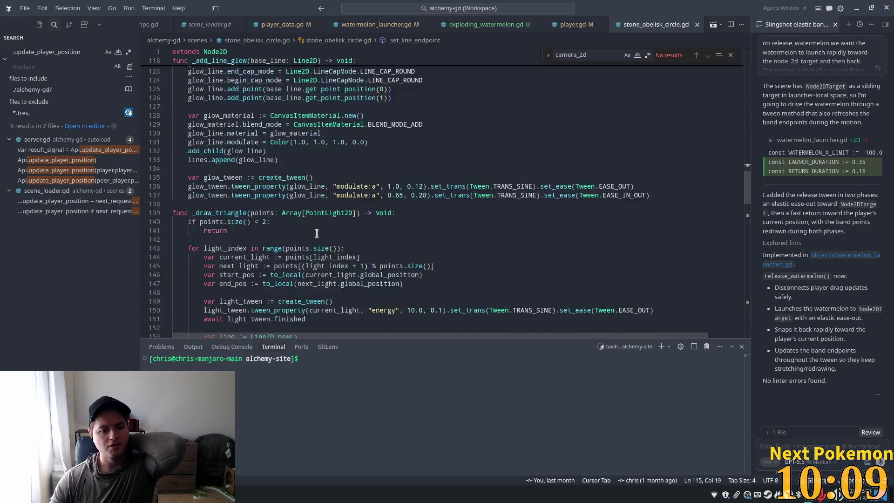
click(233, 180)
scroll(326, 196, up, 1)
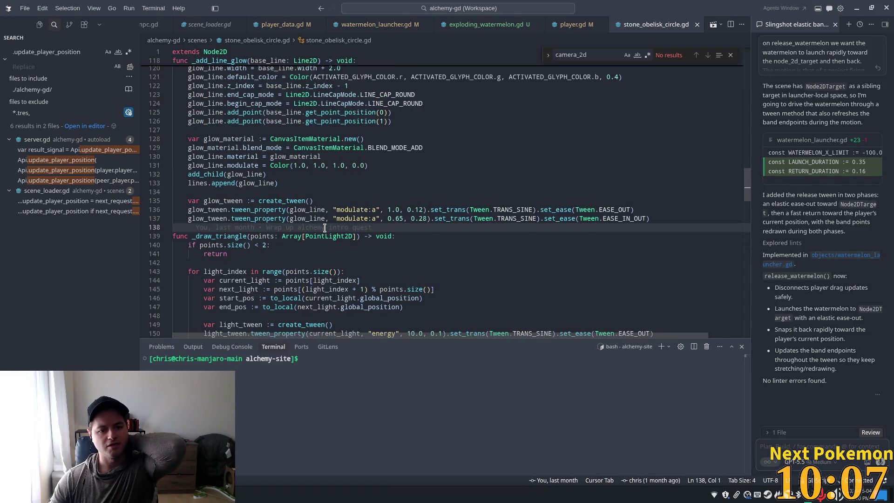
scroll(418, 200, down, 2)
click(468, 201)
key(ctrl+f)
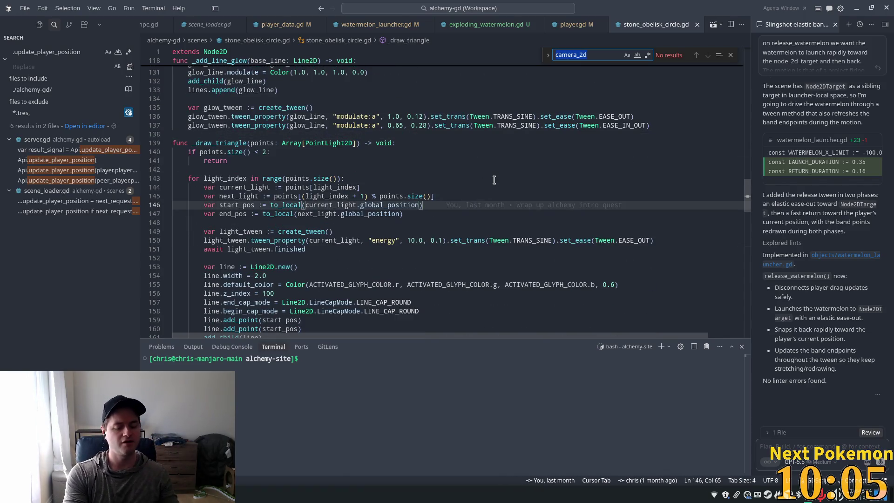
- Search the obelisk script for 'shake' and jump from line 110 to start_camera_shake's definition
text(shake)
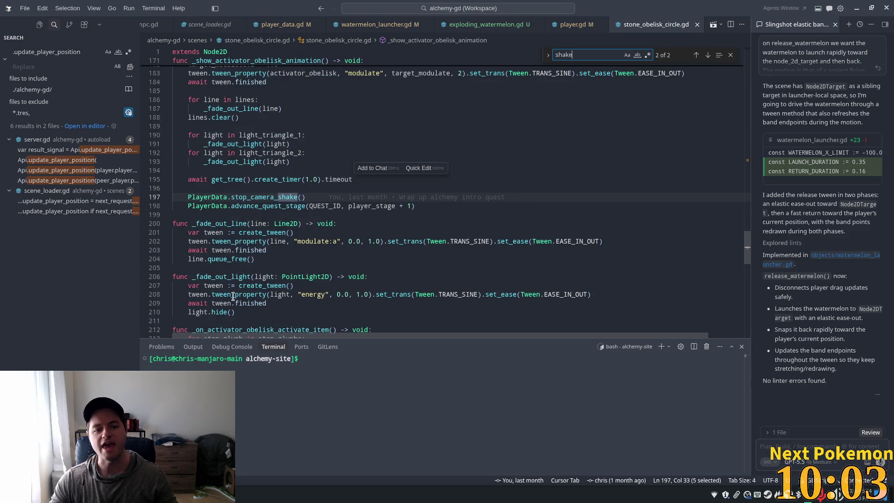
click(250, 197)
double_click(249, 197)
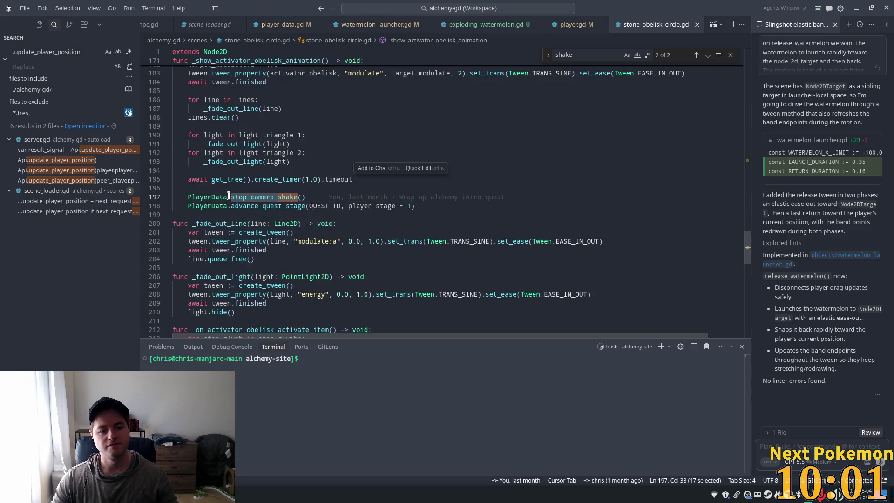
click(466, 161)
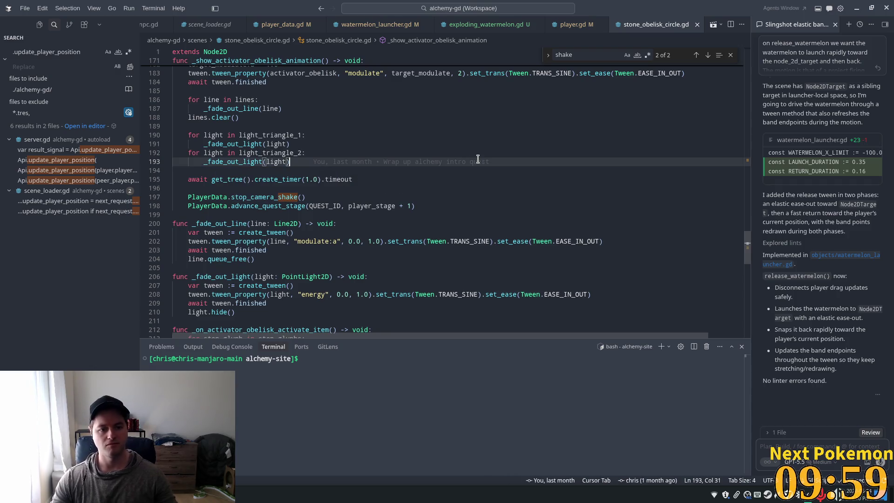
key(ctrl+f)
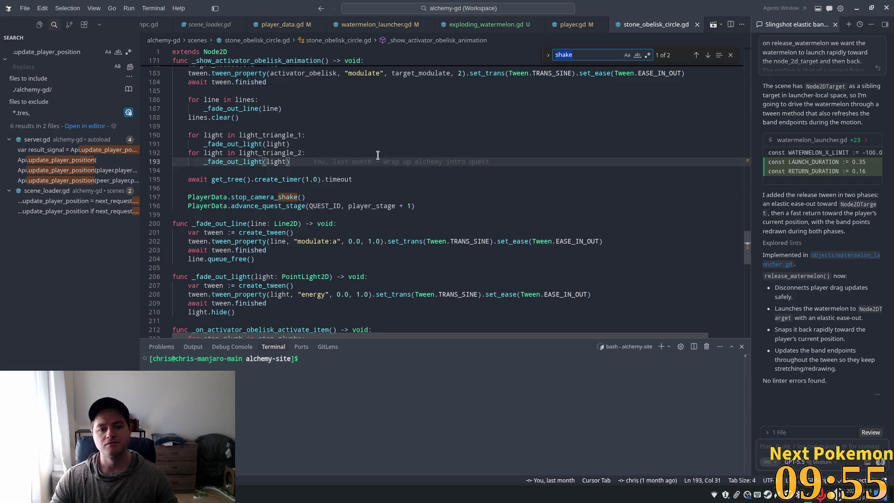
key(Return)
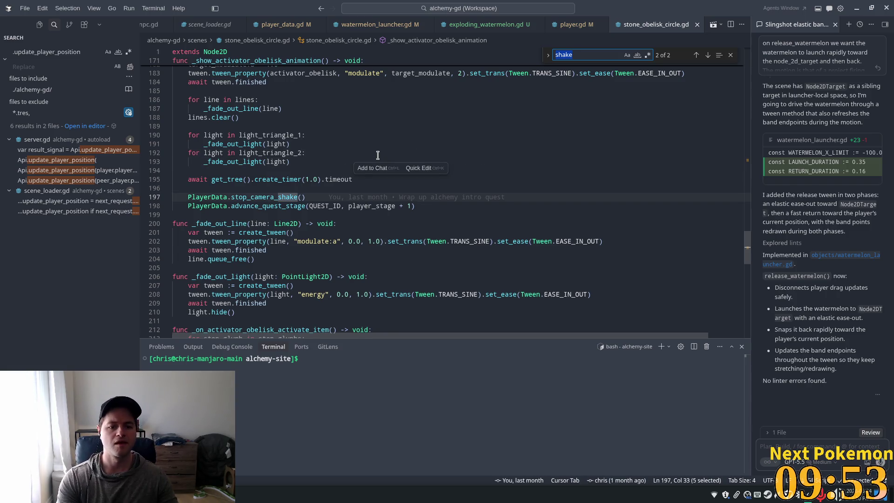
key(Return)
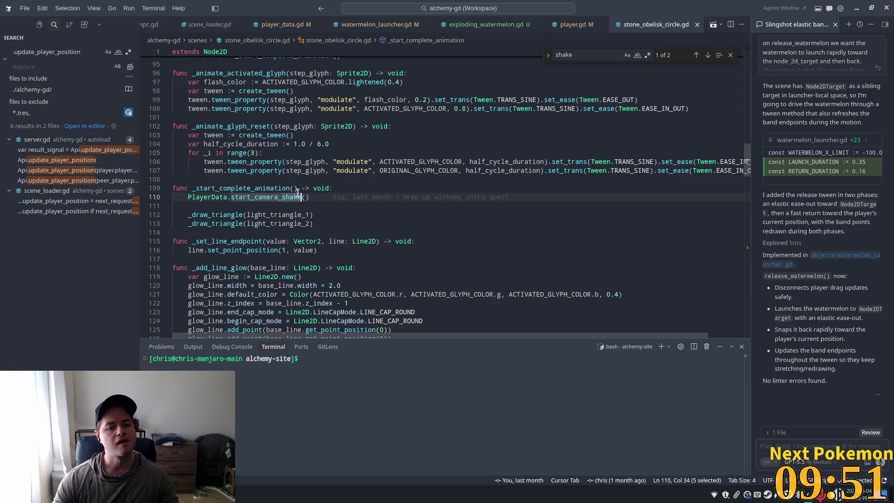
ctrl+click(281, 198)
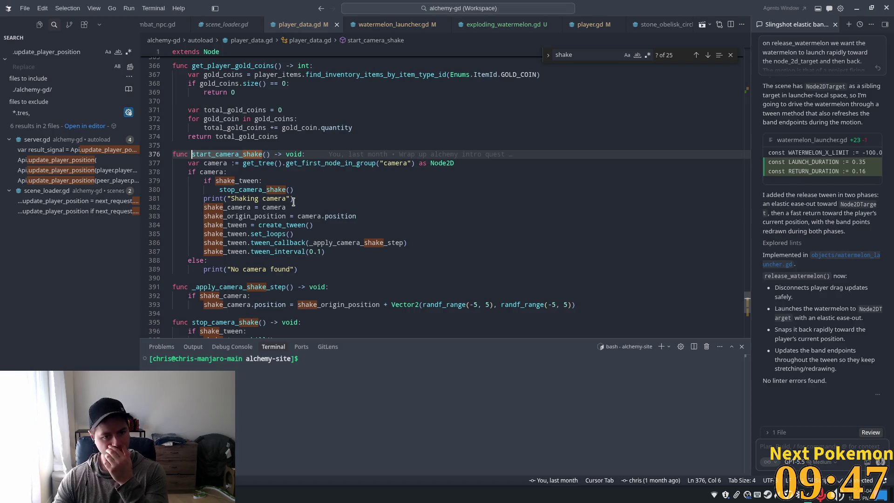
- Delete the 'Shaking camera' print and the 'No camera found' else branch, then save player_data.gd
drag(314, 191, 255, 191)
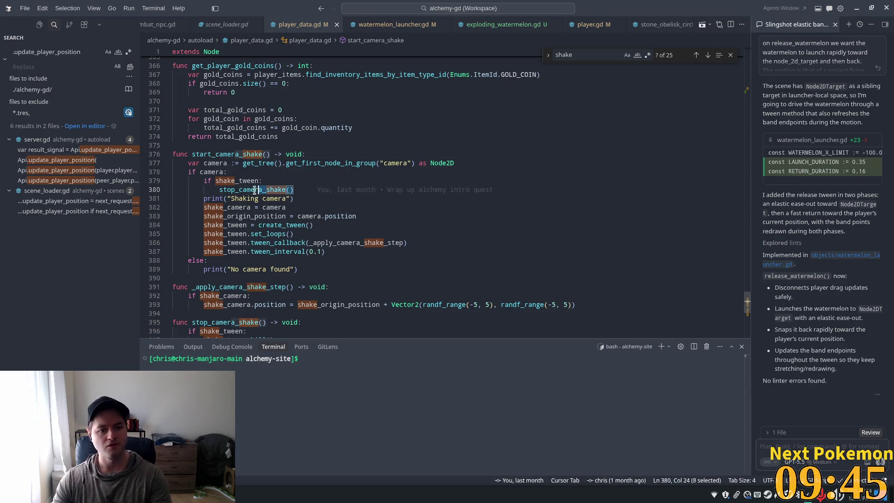
click(294, 198)
key(shift+Home)
key(shift+Home)
key(BackSpace)
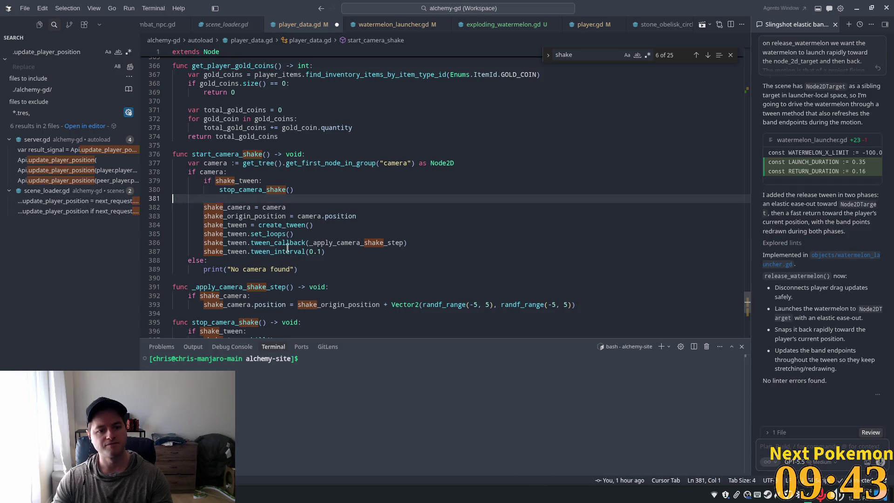
drag(298, 269, 134, 256)
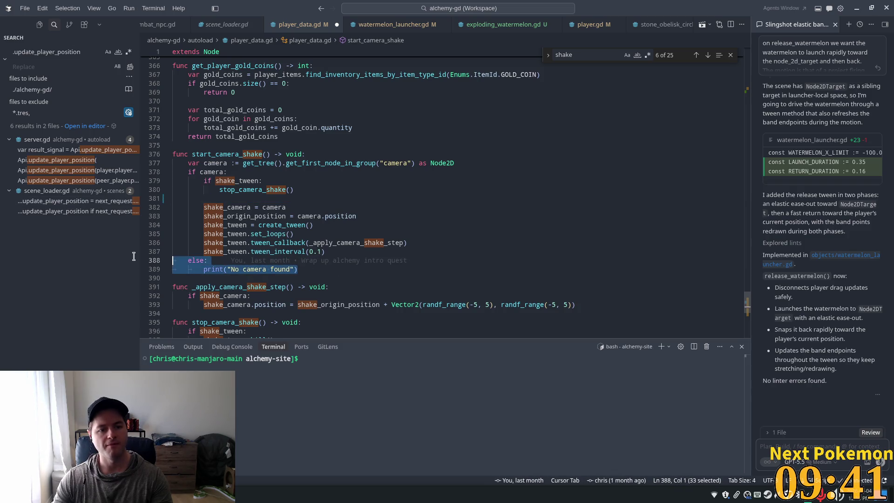
key(BackSpace)
key(BackSpace)
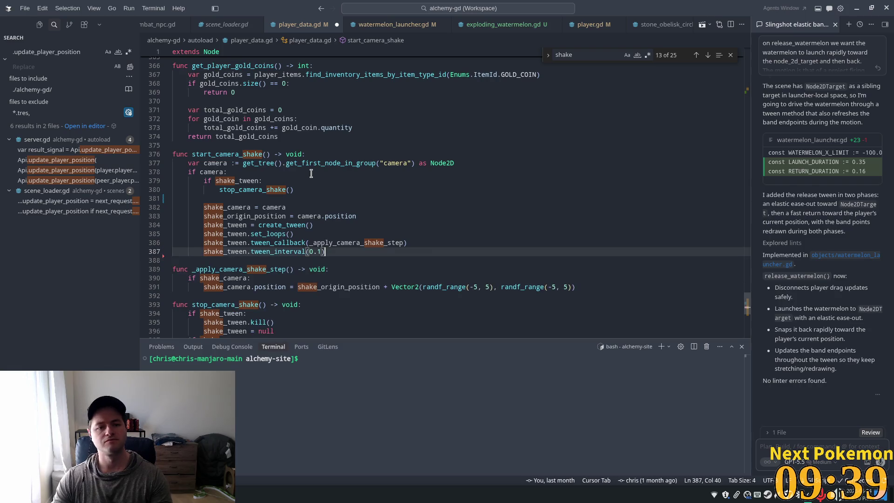
click(311, 173)
key(ctrl+s)
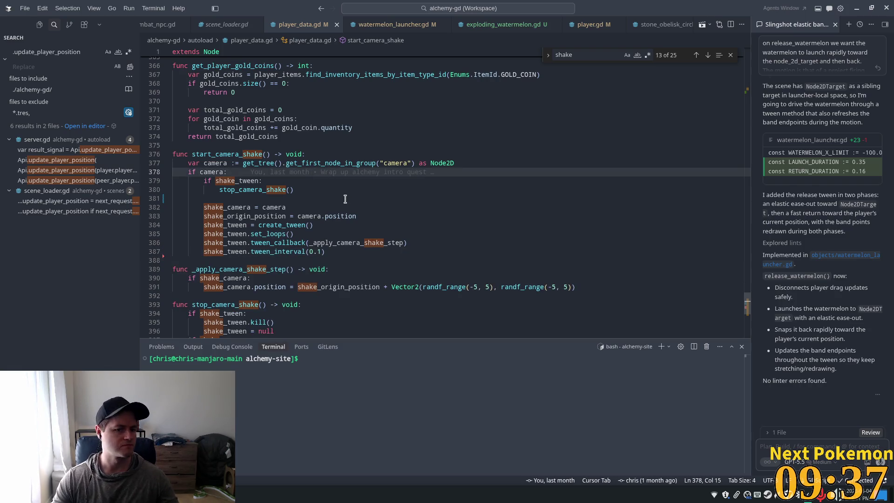
- Review start_camera_shake and the stop_camera_shake tween code in player_data.gd
click(339, 158)
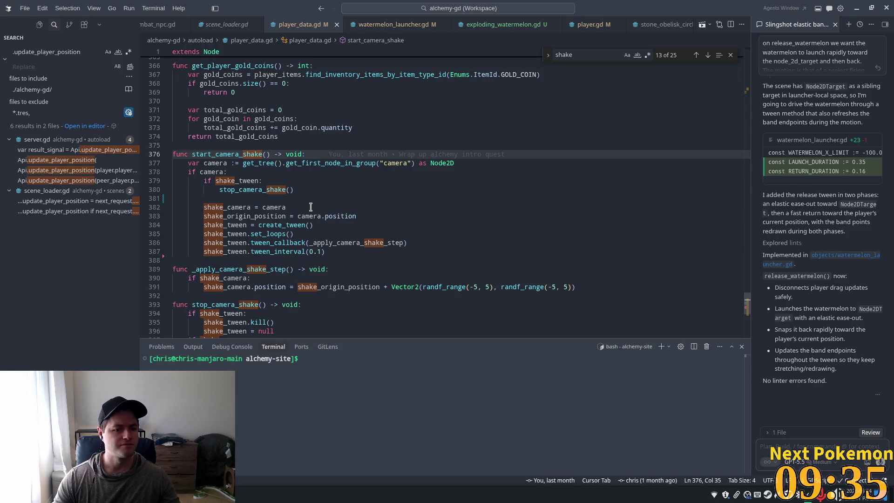
click(266, 180)
double_click(260, 190)
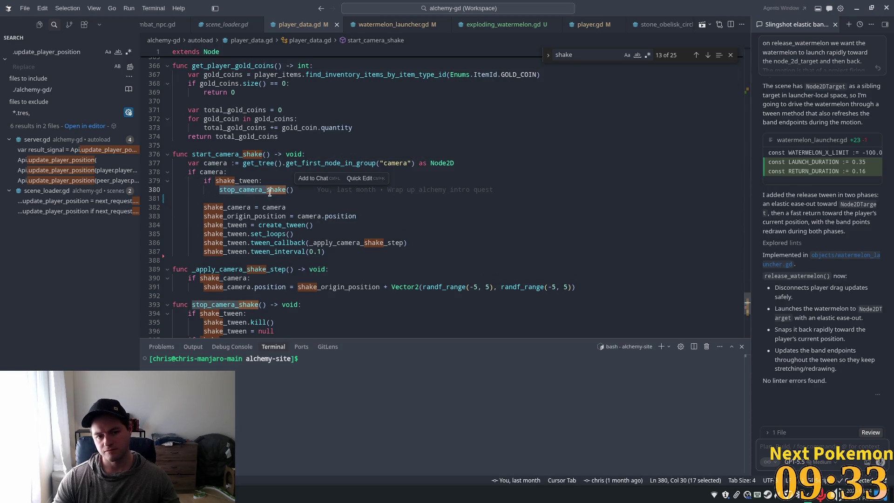
double_click(227, 208)
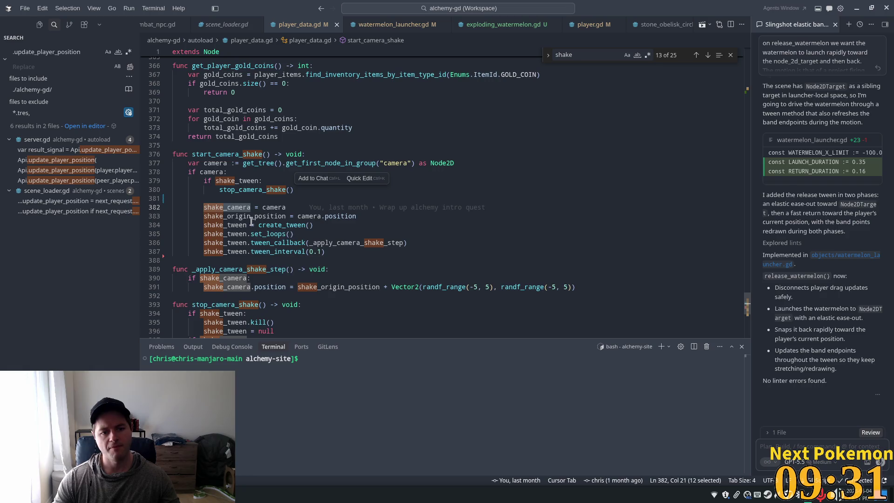
click(287, 251)
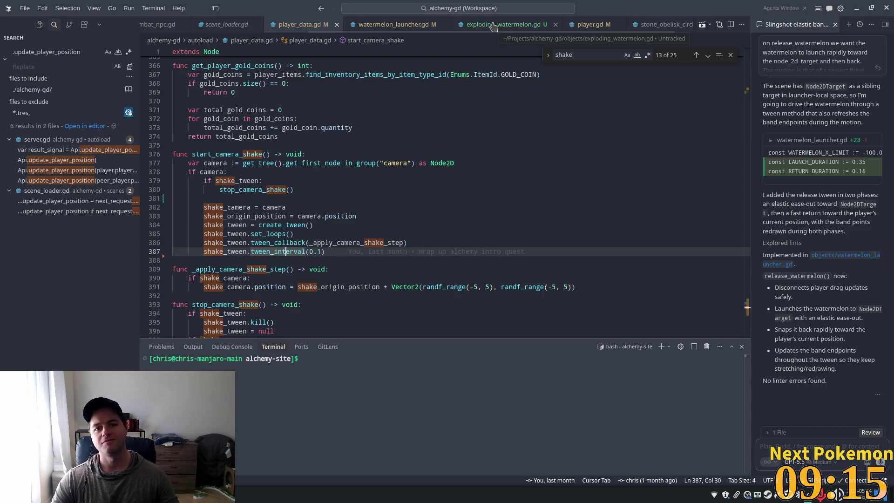
- In exploding_watermelon.gd, replace the finished debug print with PlayerData.stop_camera_shake()
click(508, 24)
click(400, 105)
drag(366, 94, 172, 93)
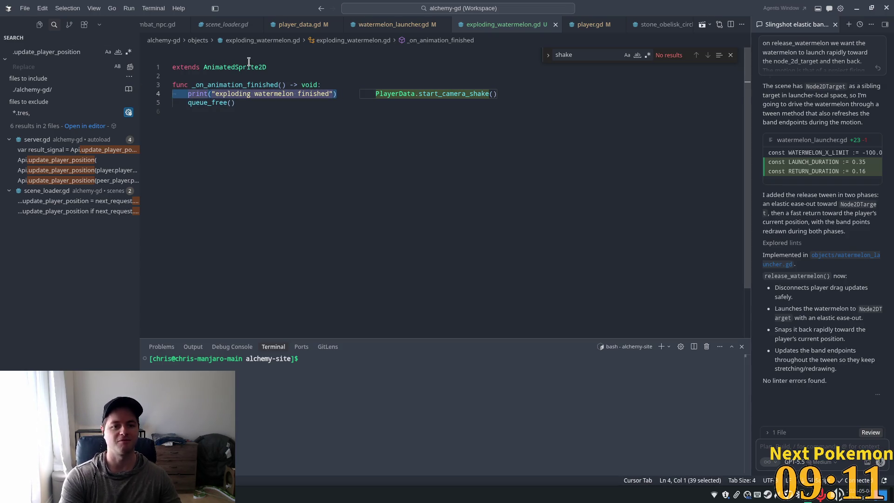
key(BackSpace)
key(BackSpace)
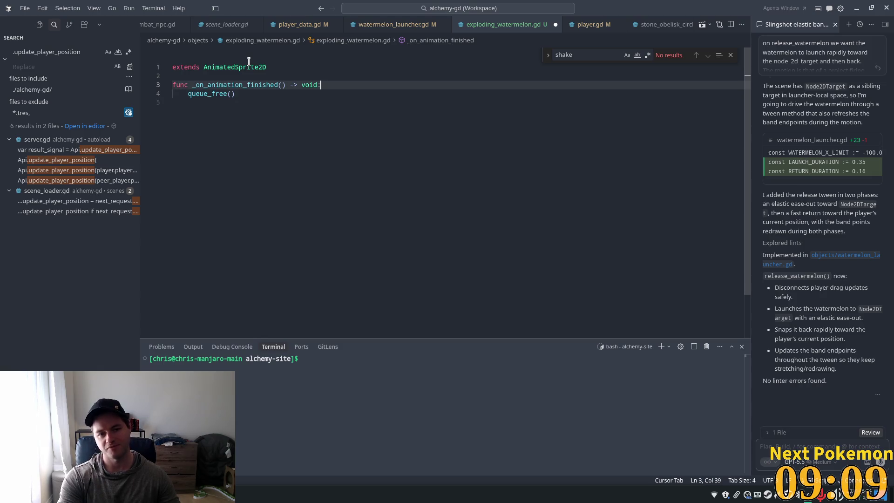
key(Return)
text(PlayerData.start_camera_shake())
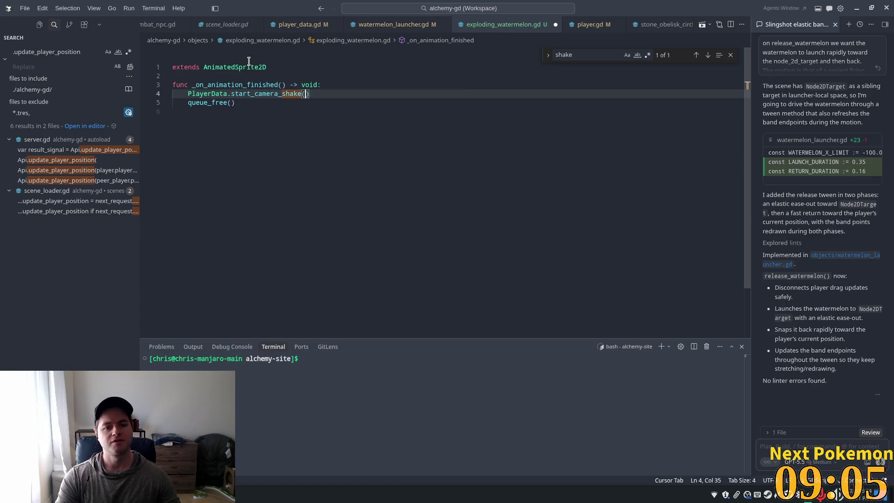
key(Tab)
key(Left)
key(Left)
key(Left)
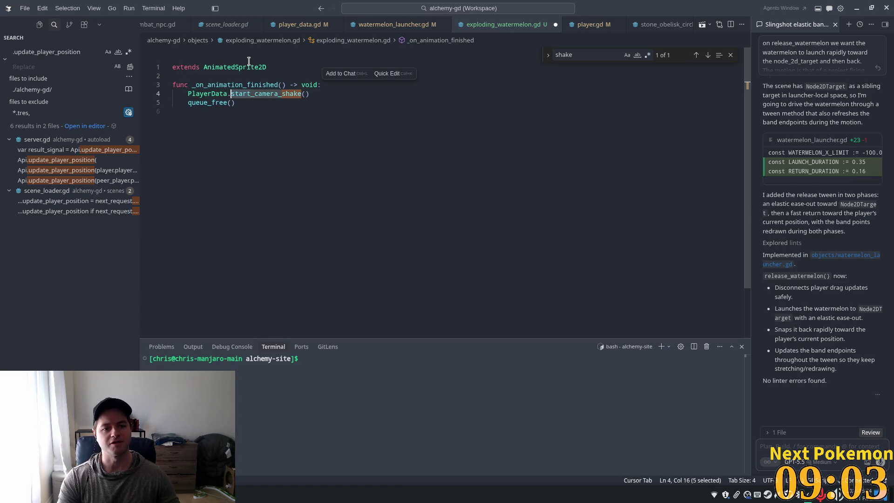
key(BackSpace)
key(BackSpace)
key(BackSpace)
text(S)
key(BackSpace)
text(stop)
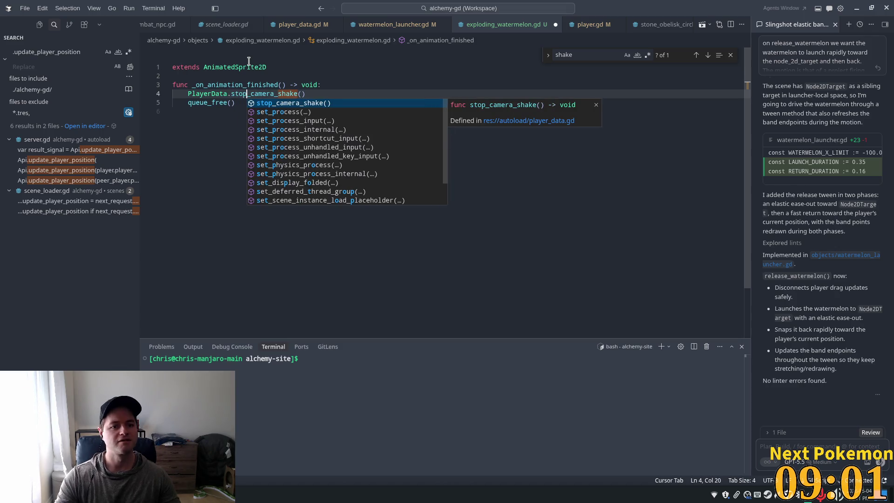
- Add a _ready function calling PlayerData.start_camera_shake() and save the script
click(192, 75)
key(Tab)
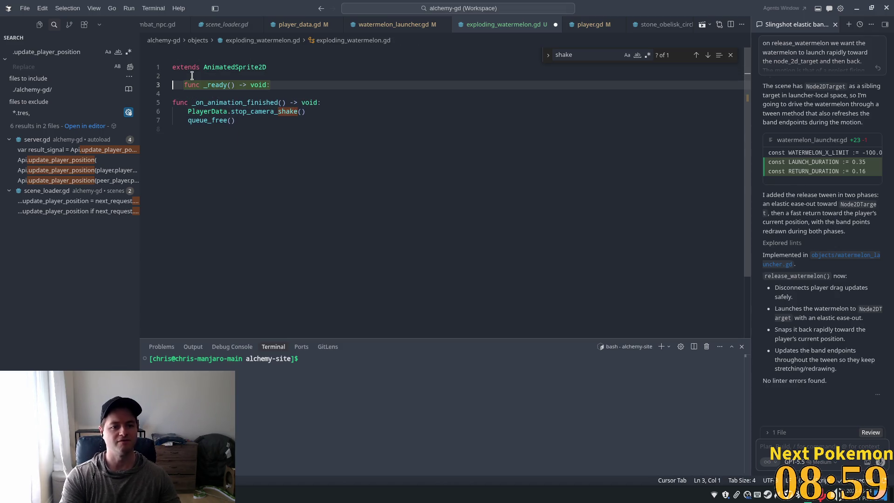
key(Tab)
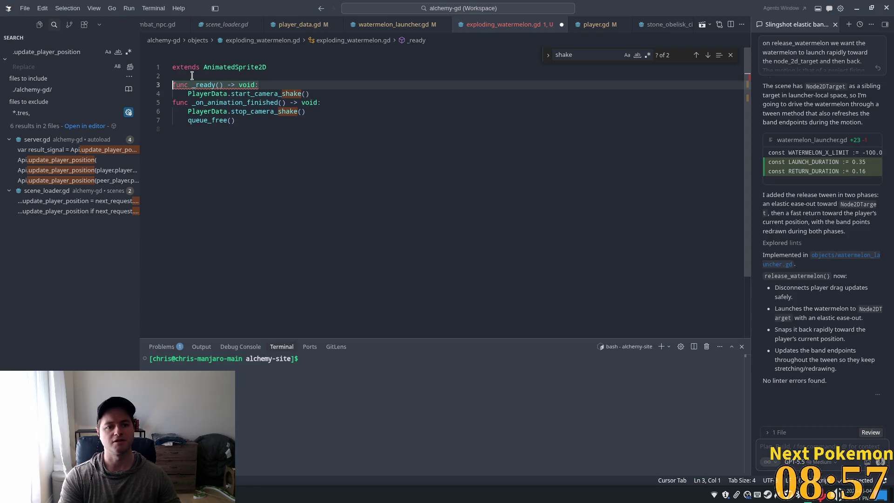
key(Down)
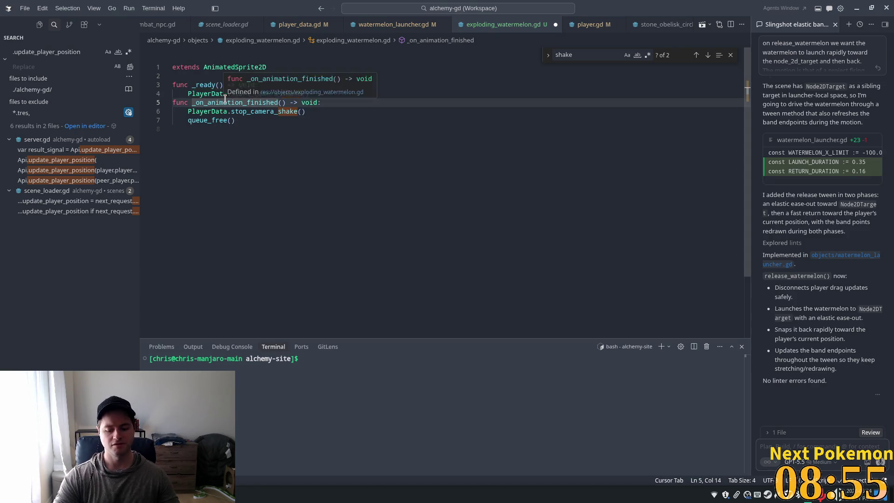
key(End)
key(Return)
key(ctrl+s)
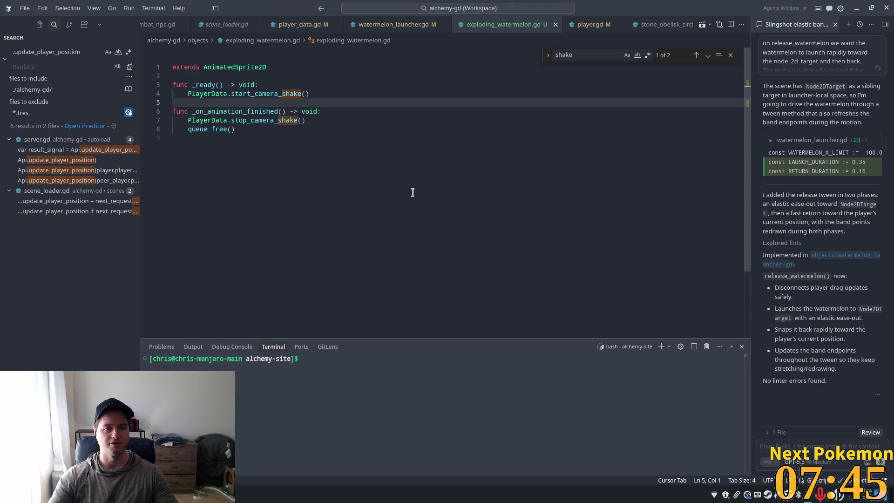
- Look over the stop_camera_shake call in exploding_watermelon.gd, then return to Godot Engine
click(358, 80)
click(346, 129)
click(294, 117)
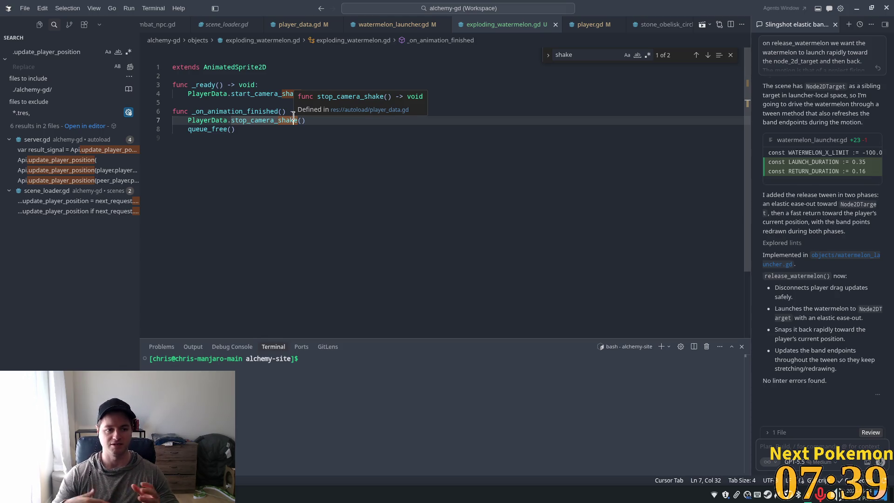
click(360, 122)
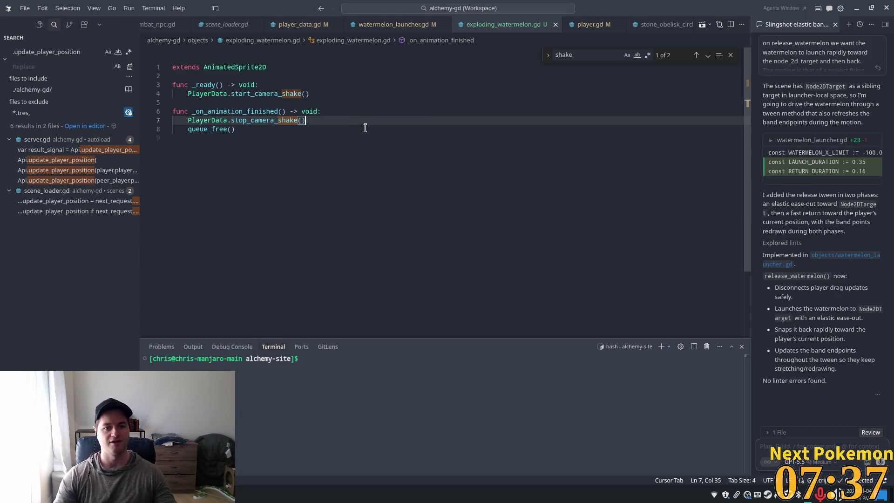
click(438, 186)
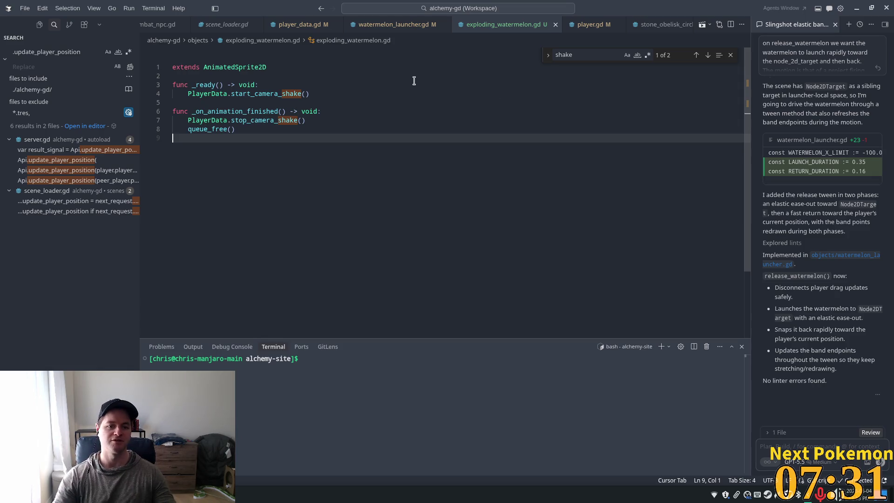
click(426, 112)
key(alt+Tab)
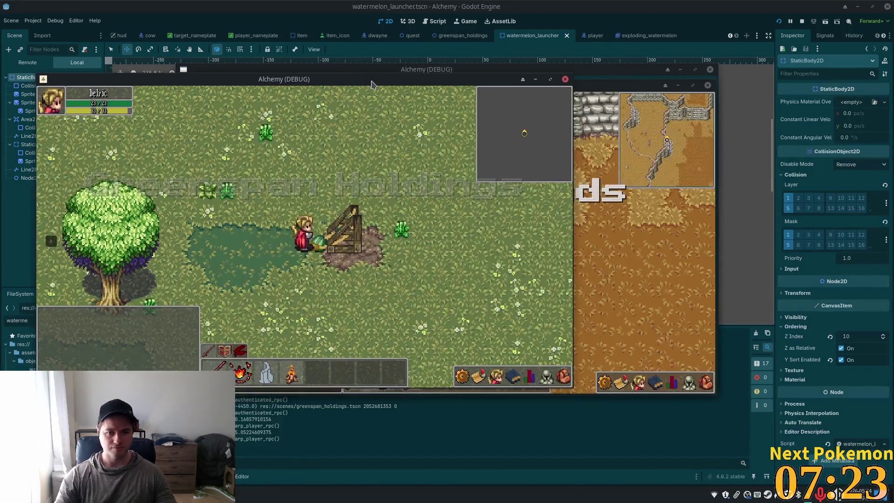
key(a)
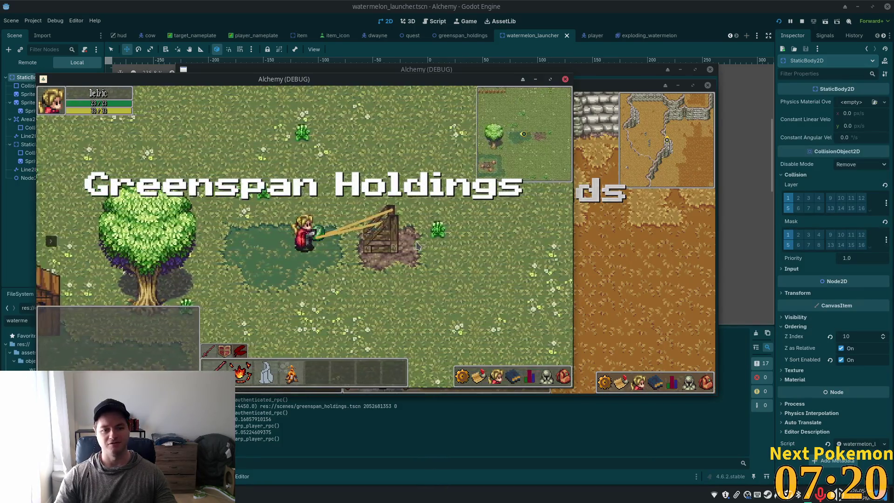
key(a)
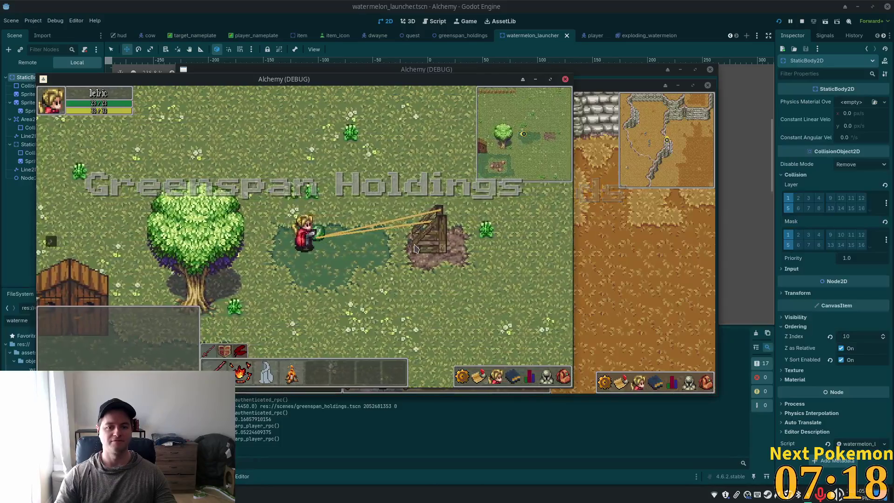
key(a)
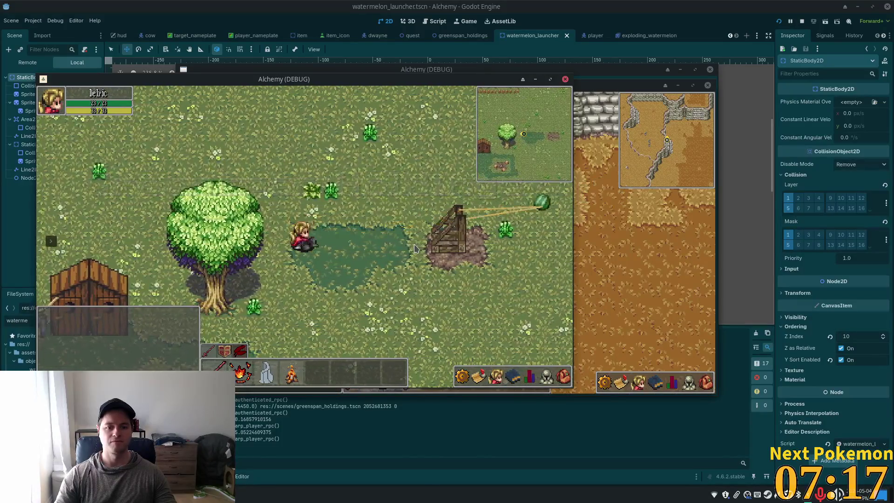
key(a)
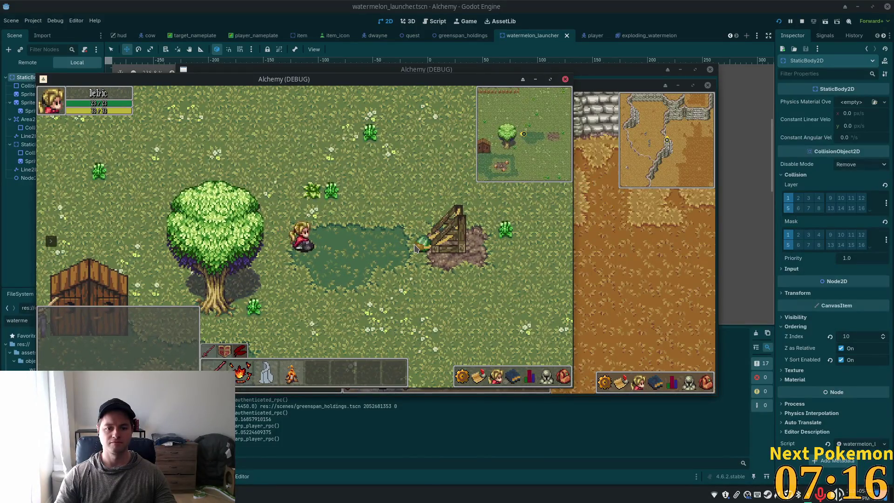
key(s)
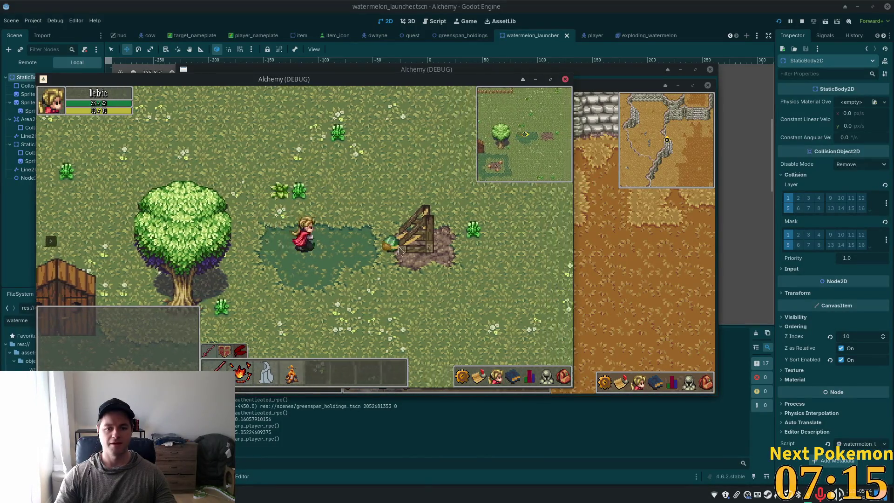
key(d)
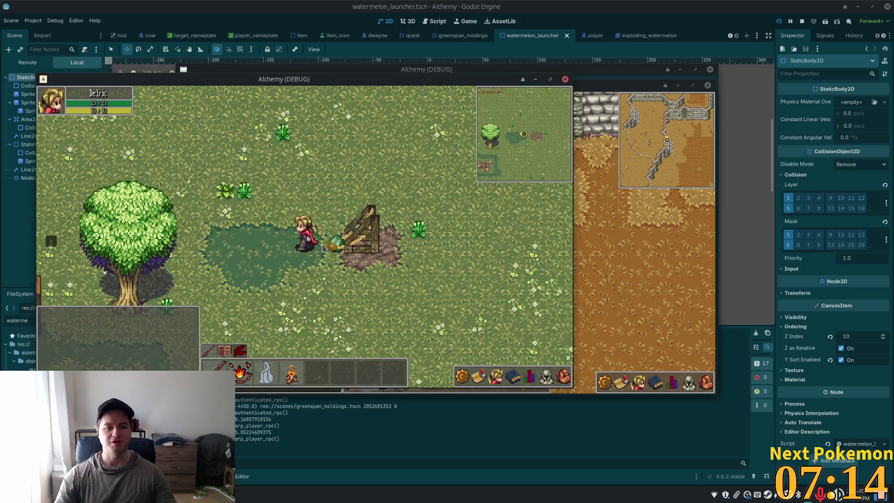
key(d)
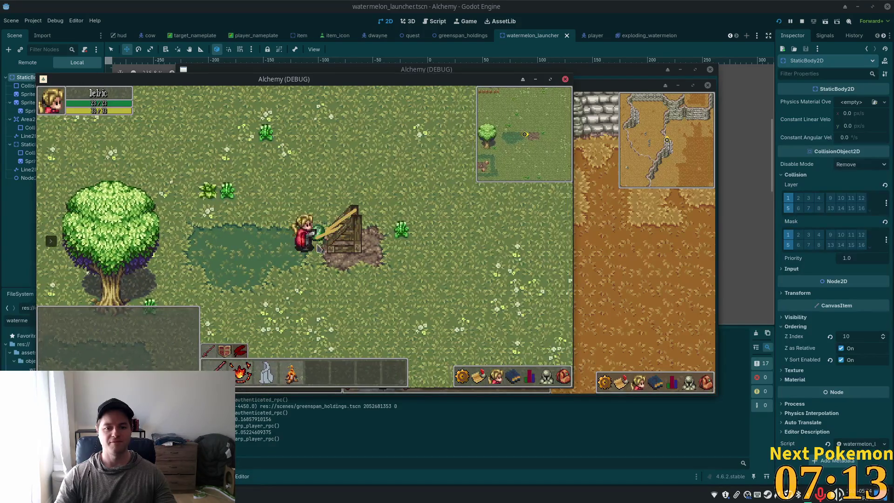
key(a)
key(a)
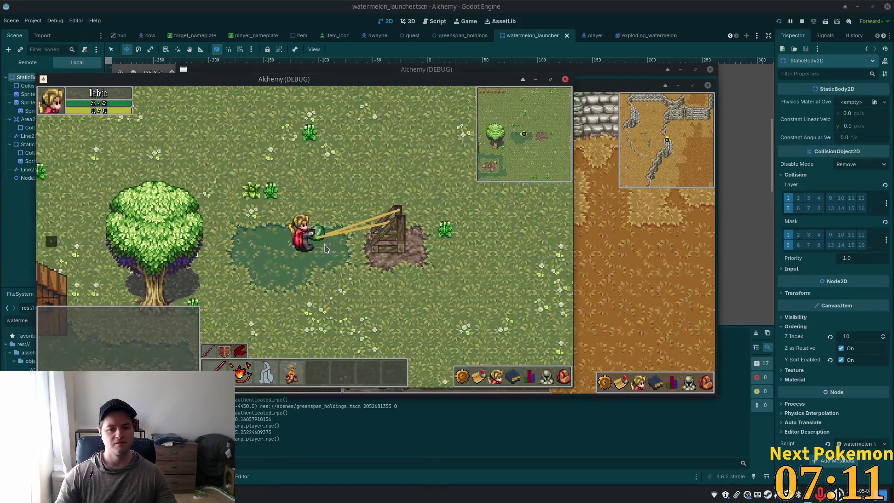
key(a)
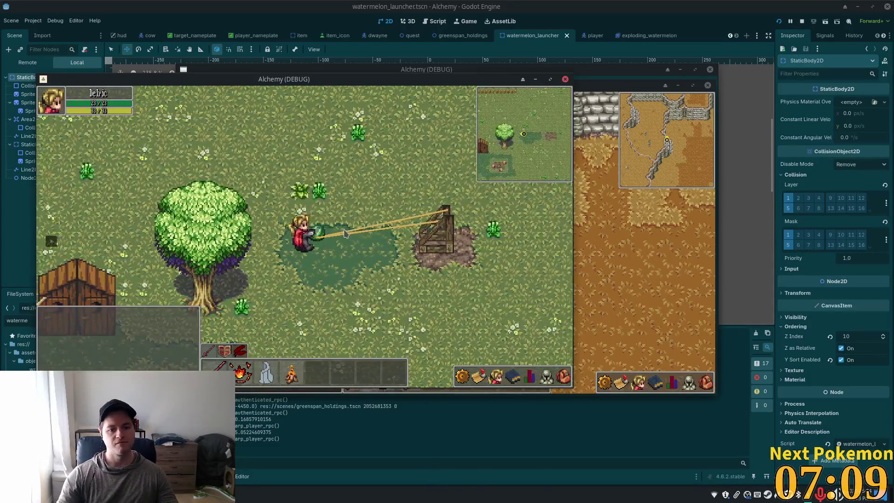
key(a)
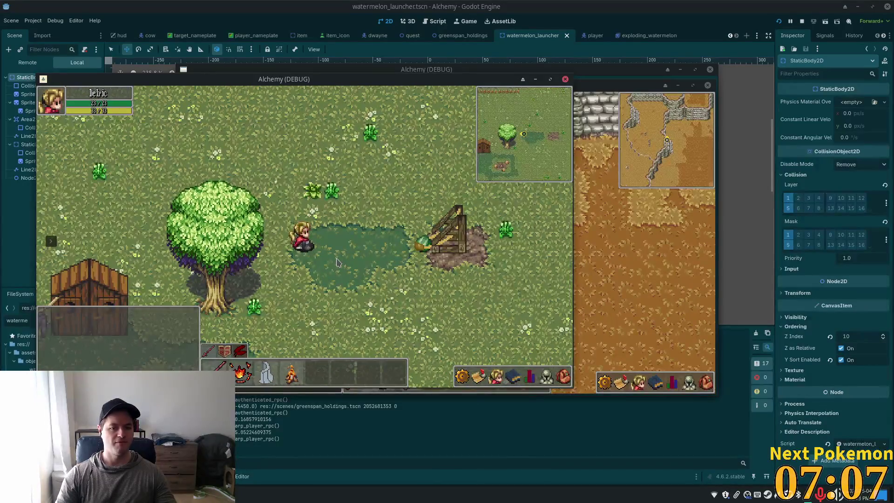
key(d)
key(d)
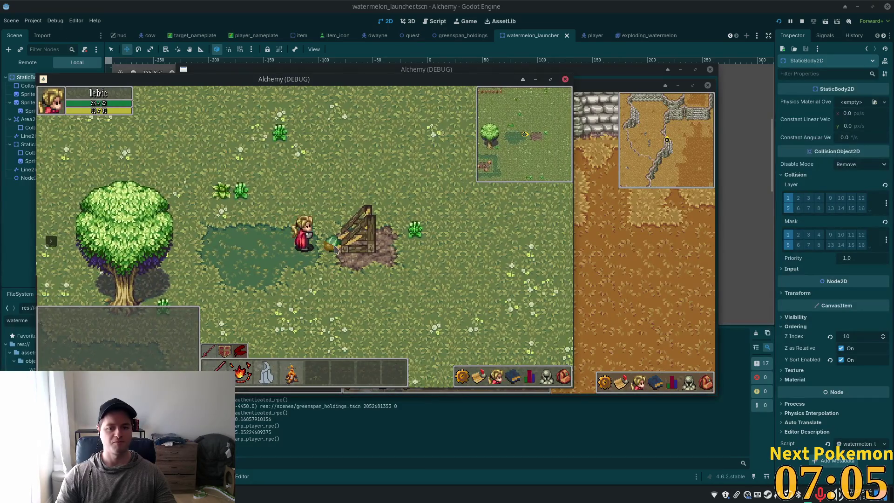
key(d)
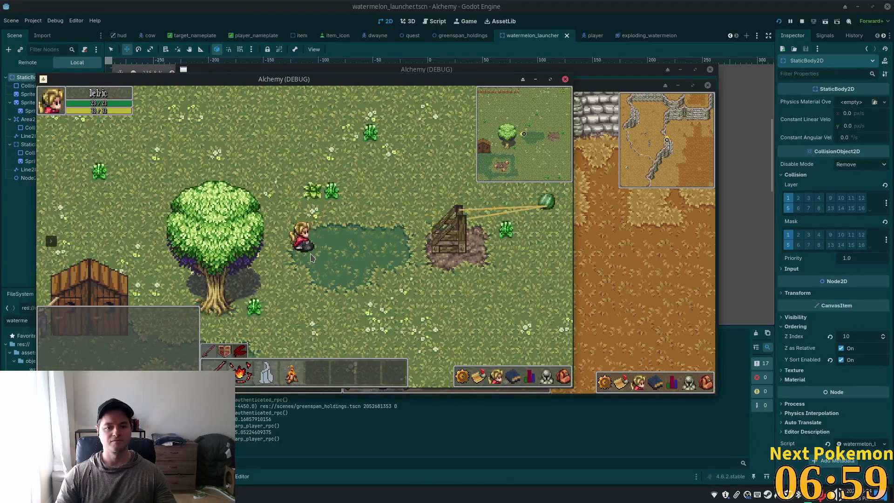
key(d)
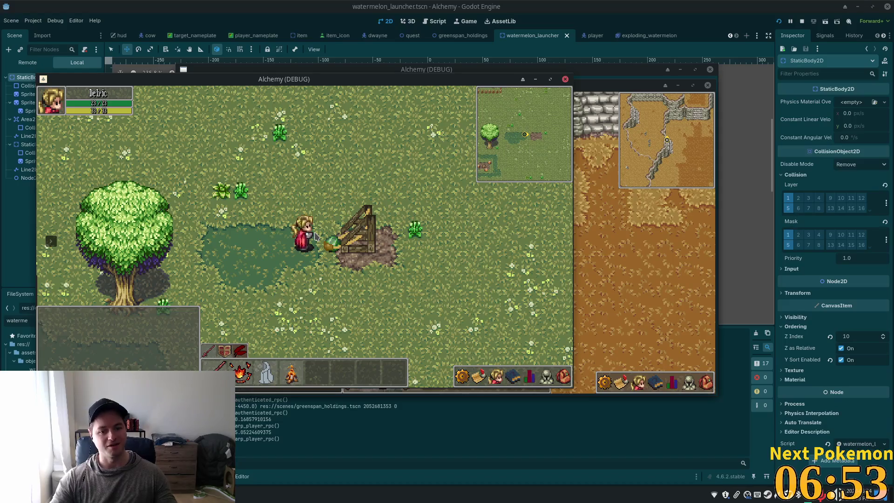
click(321, 249)
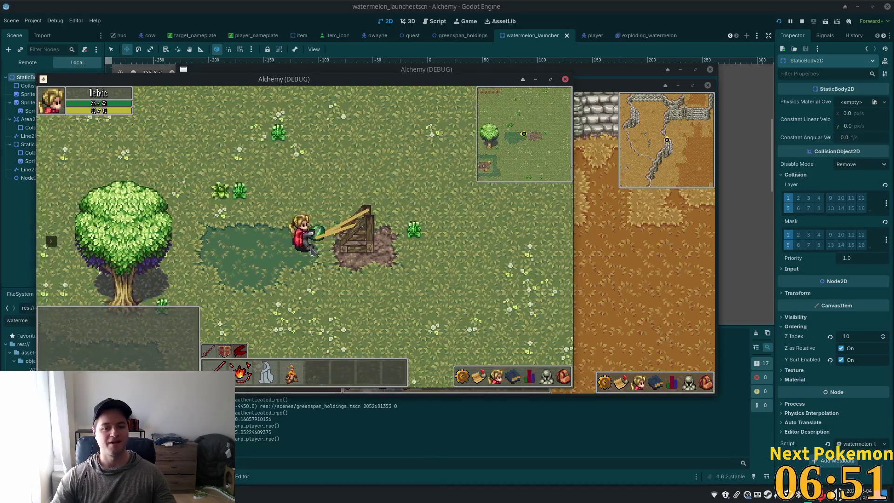
key(a)
key(a)
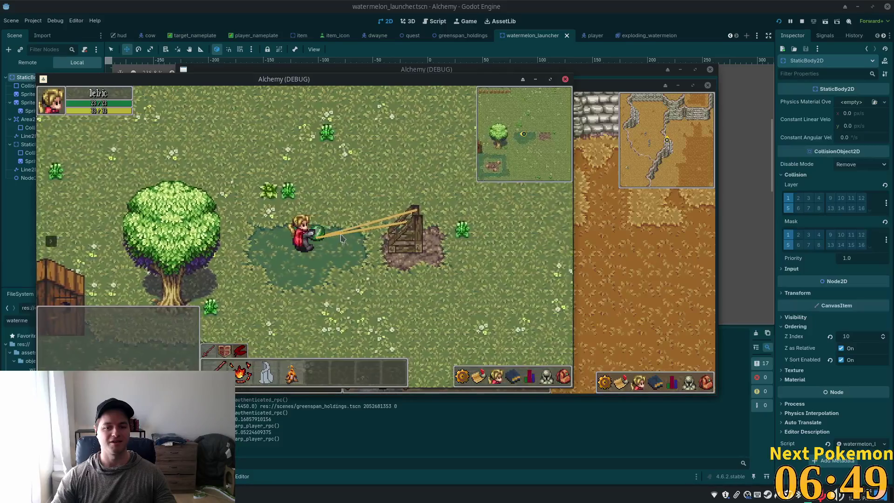
key(a)
key(a)
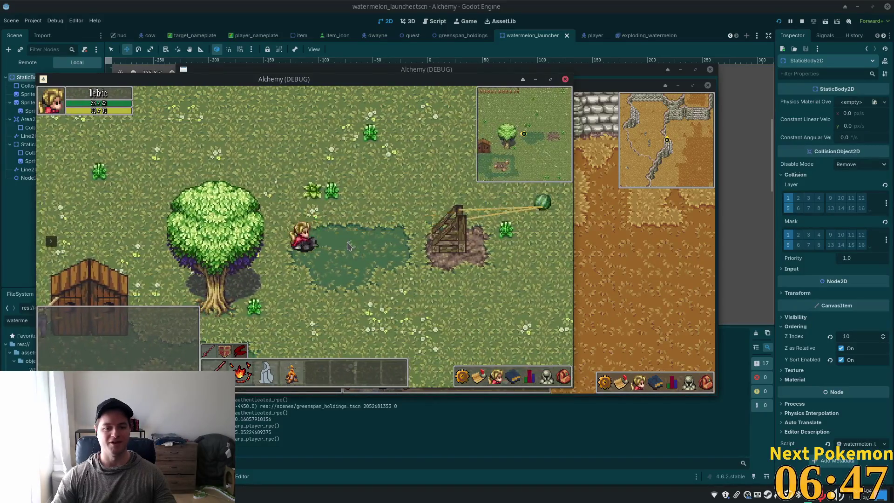
key(a)
key(d)
key(s)
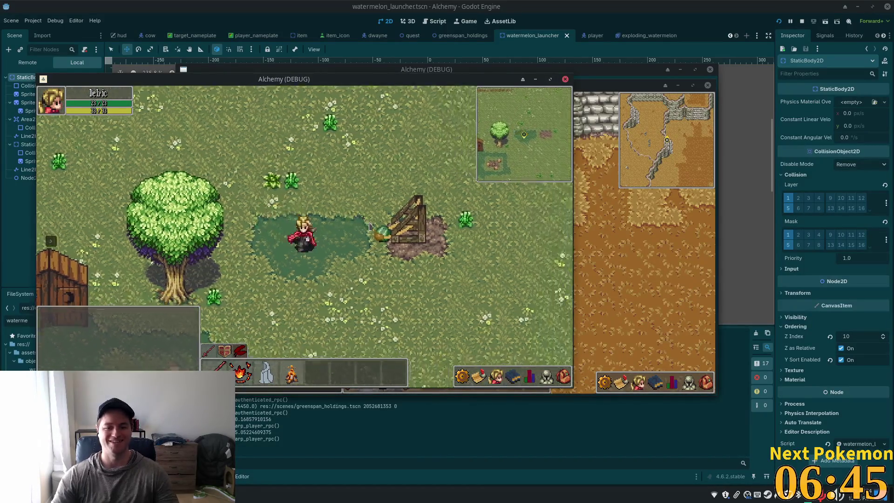
key(w)
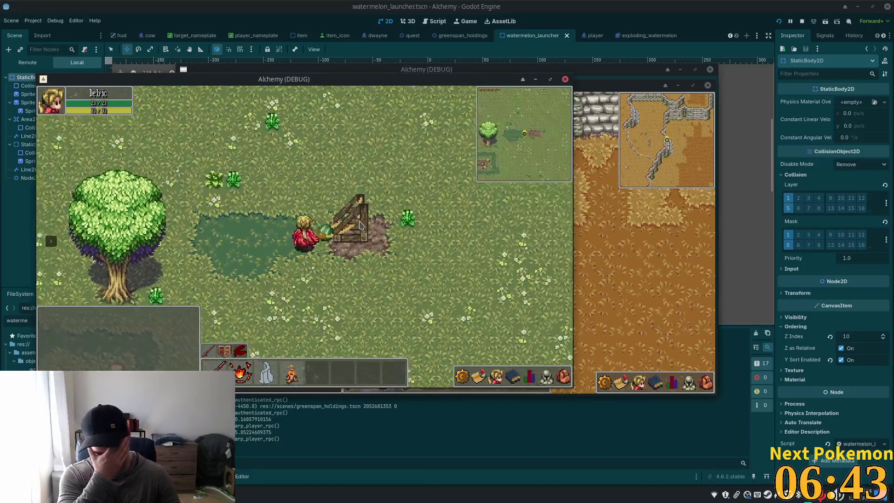
key(w)
key(d)
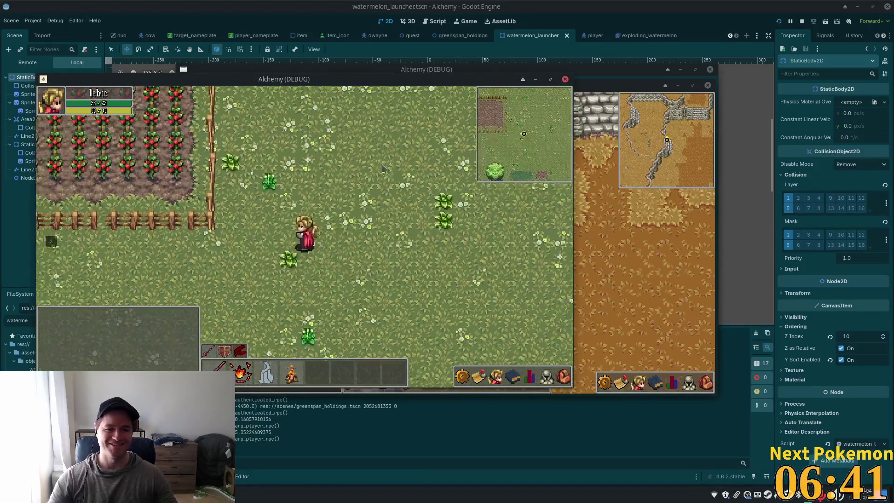
key(s)
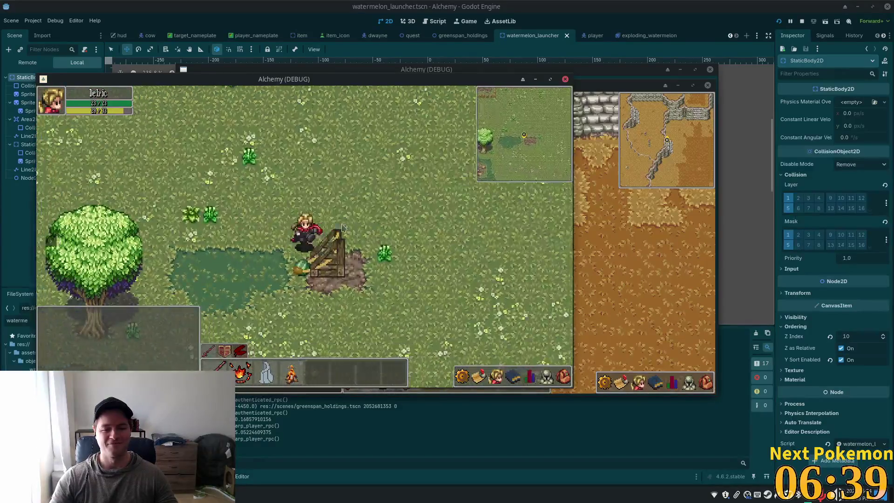
key(a)
key(d)
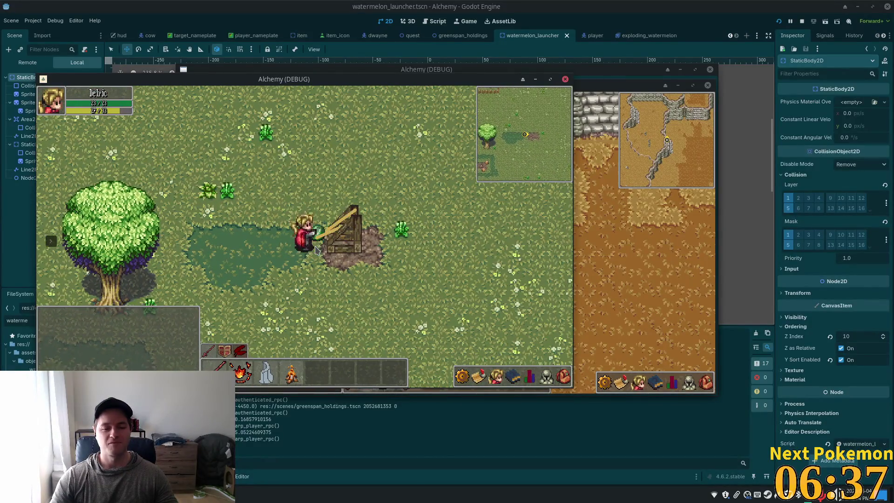
key(a)
key(a)
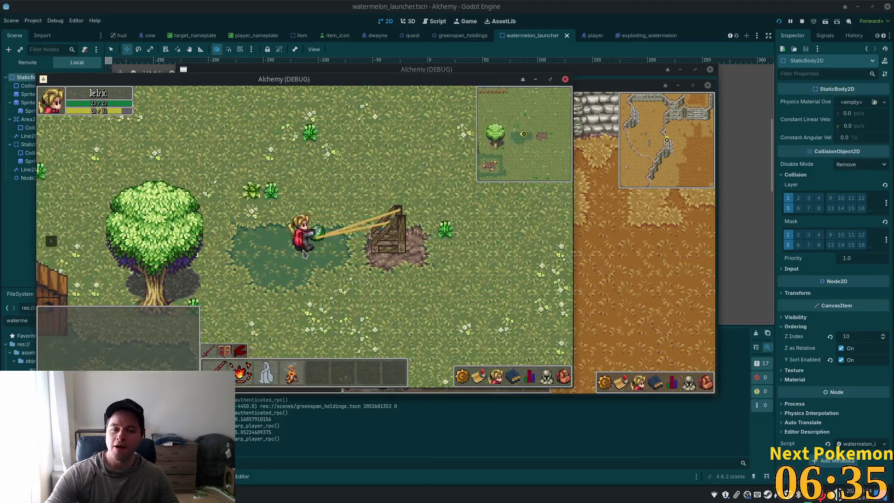
key(a)
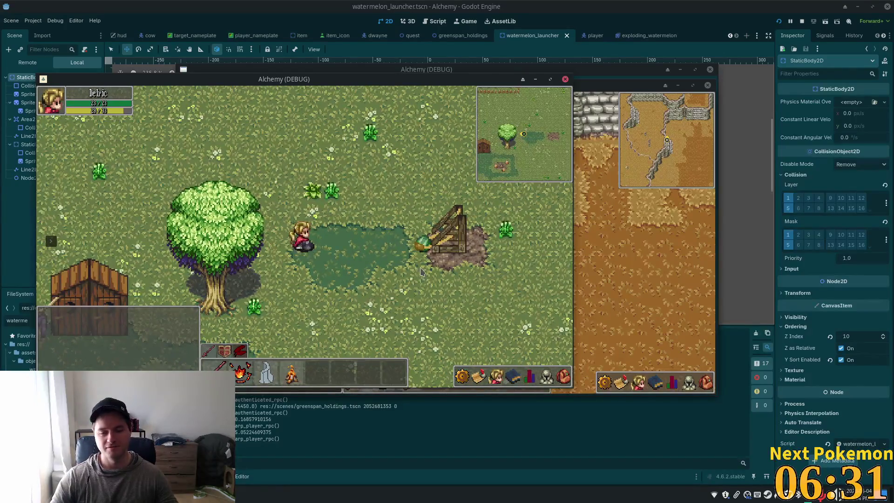
key(d)
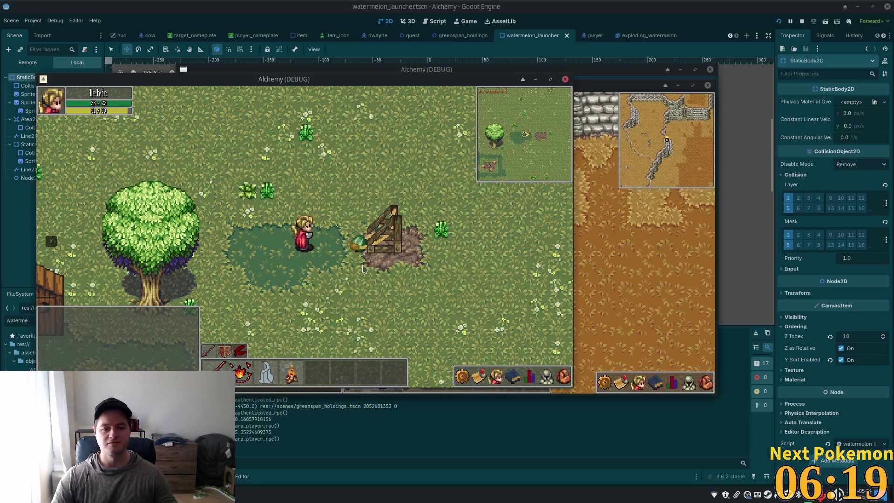
key(d)
key(a)
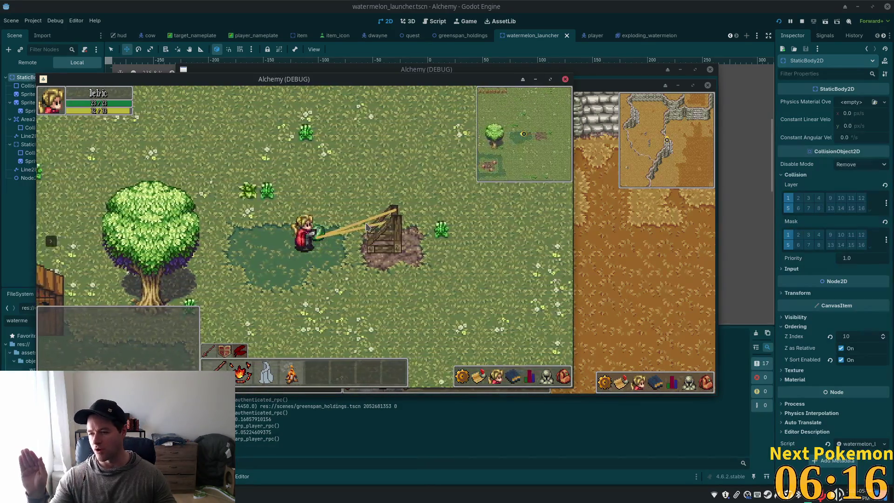
key(a)
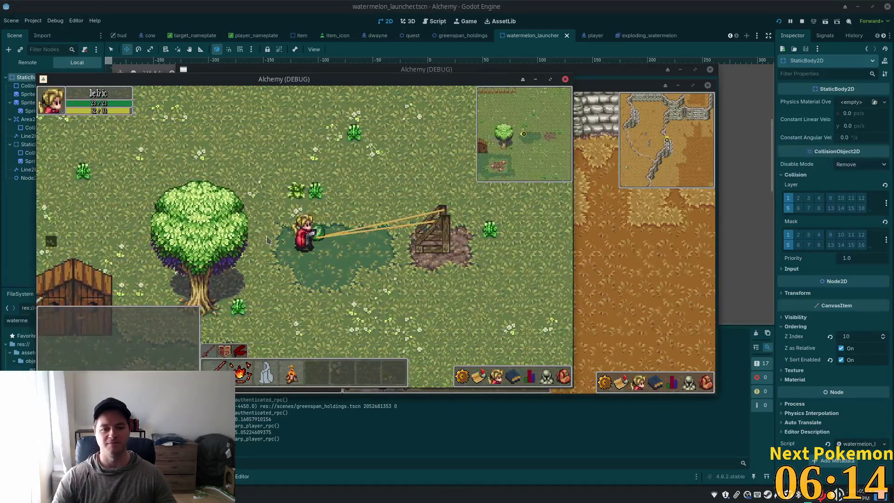
key(a)
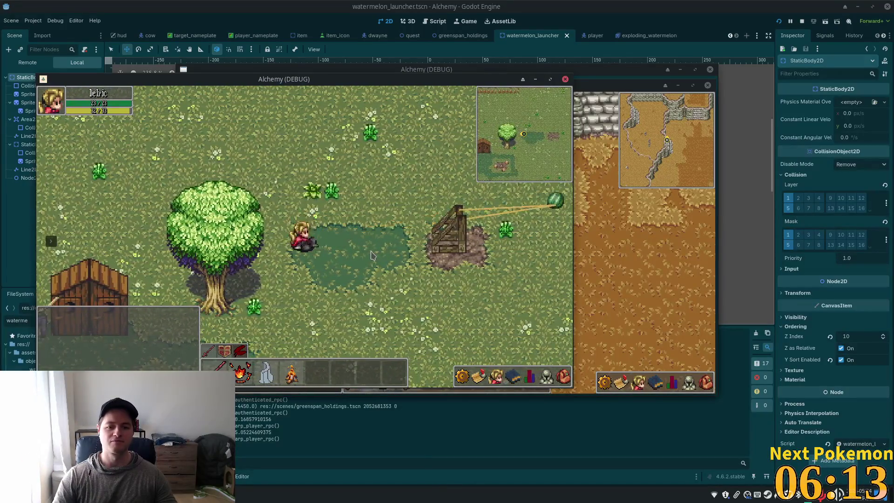
key(w+d)
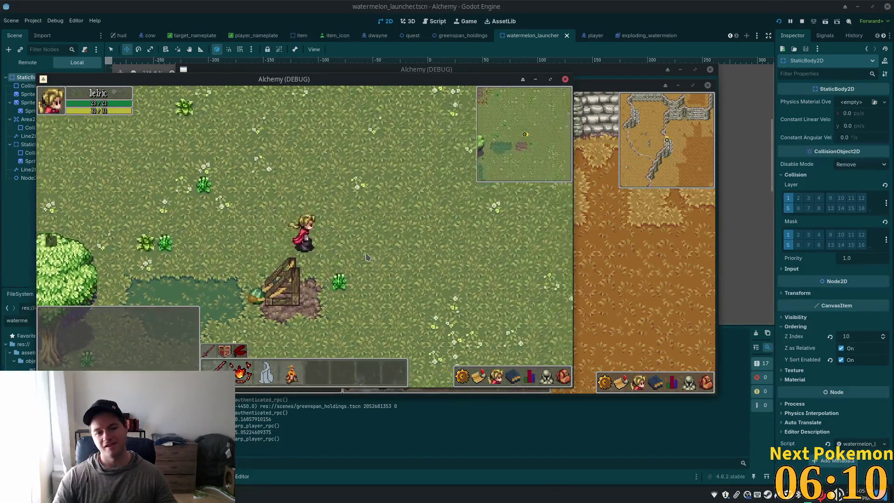
key(a)
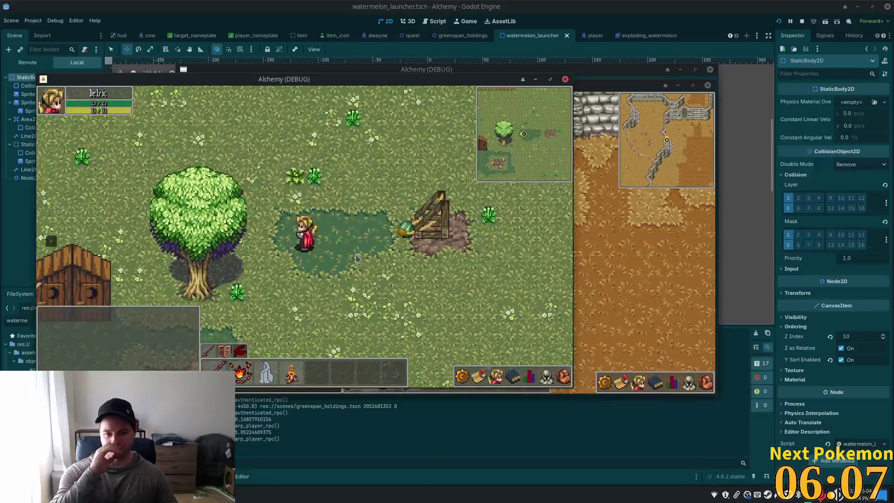
key(a)
key(d)
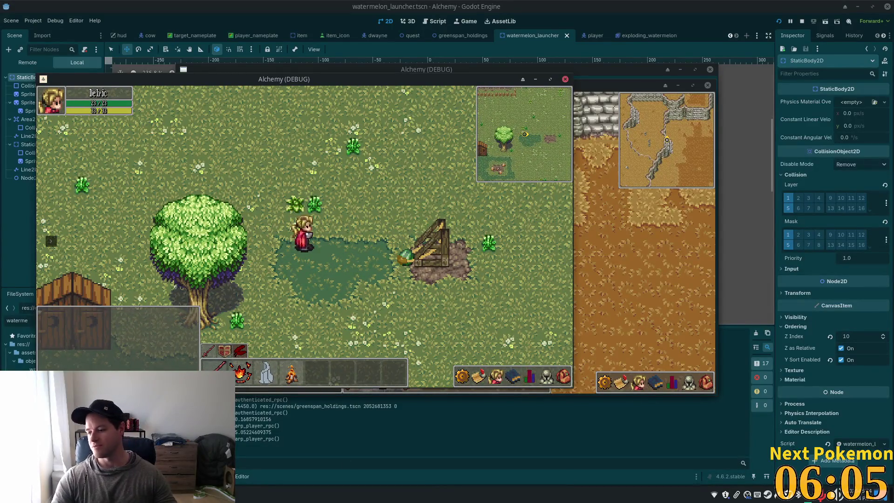
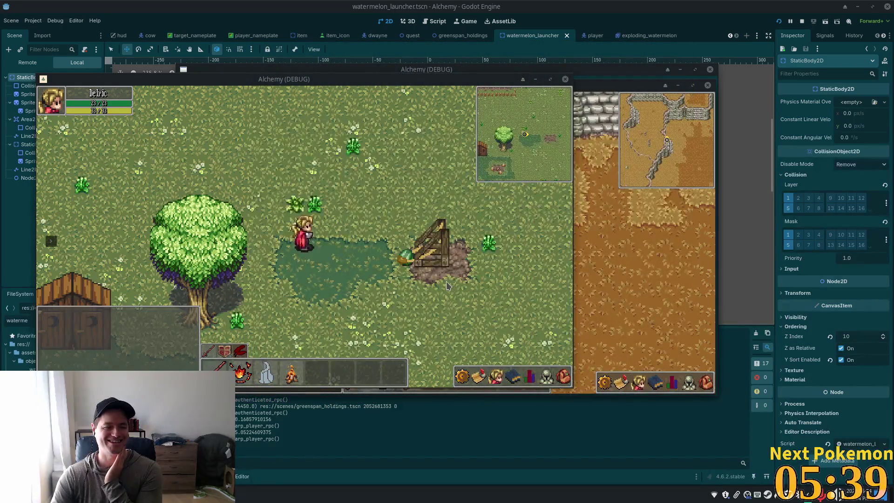
- Walk the character around the watermelon launcher, then stop the running game with F8
click(354, 267)
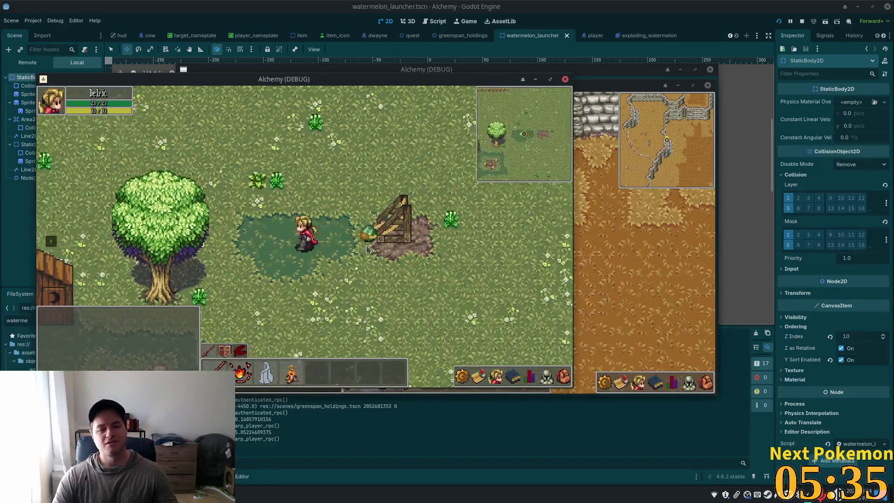
key(a)
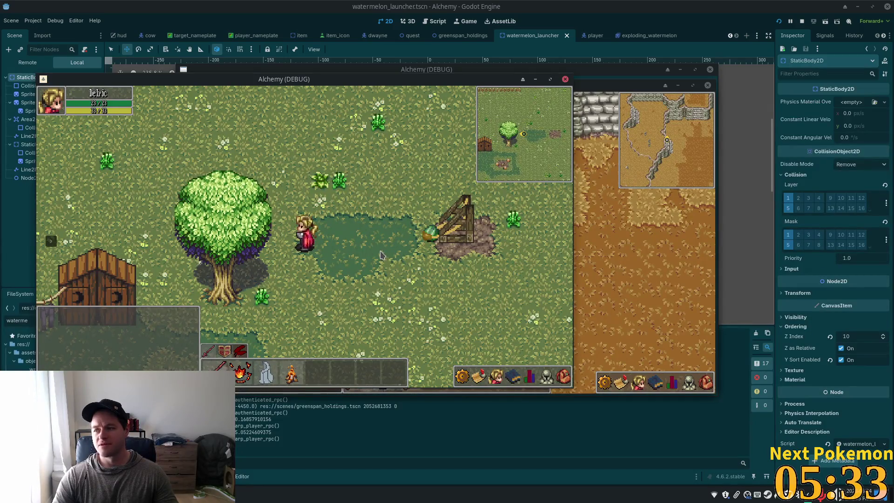
click(345, 258)
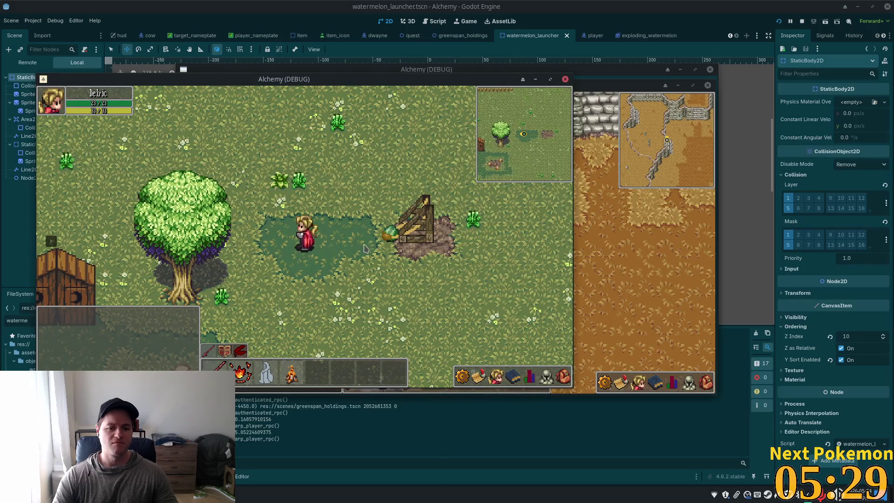
key(s)
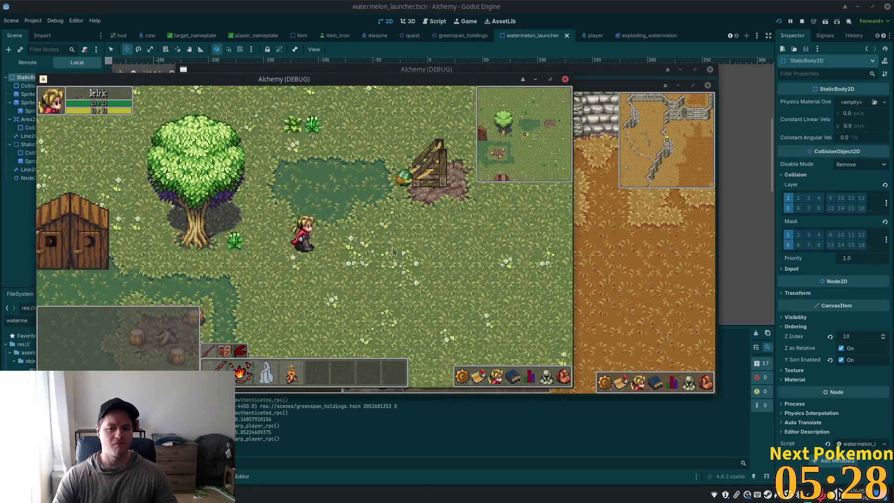
click(402, 188)
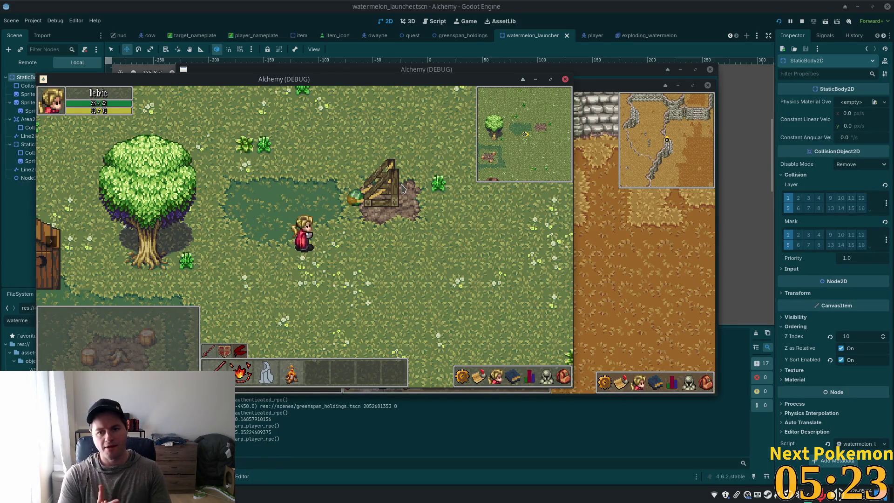
key(a)
key(s)
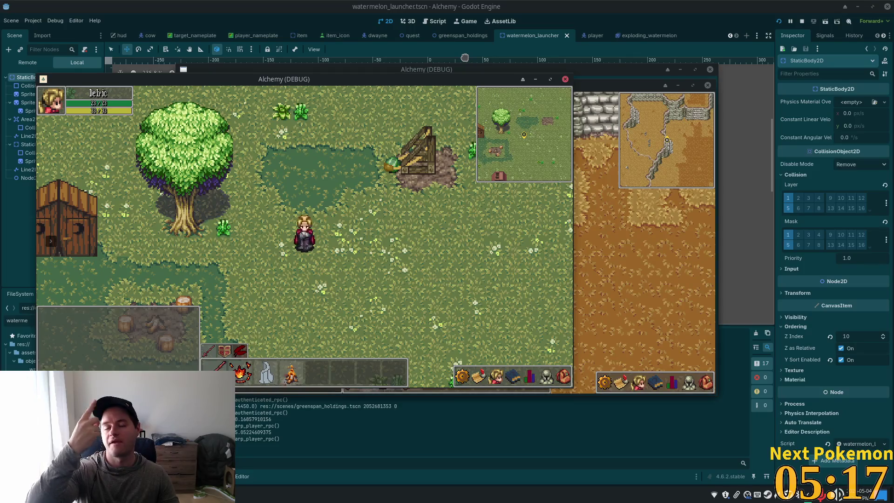
key(F8)
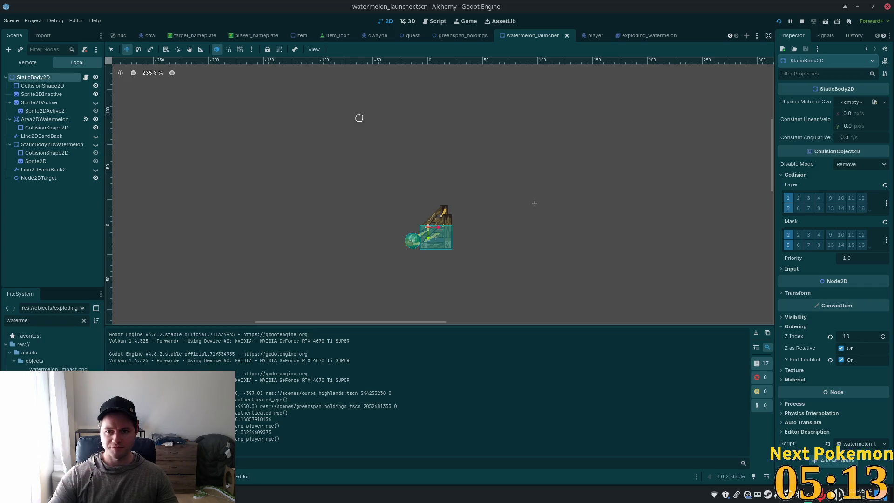
- Switch to the exploding_watermelon scene tab and run the project again with F5
scroll(112, 142, up, 1)
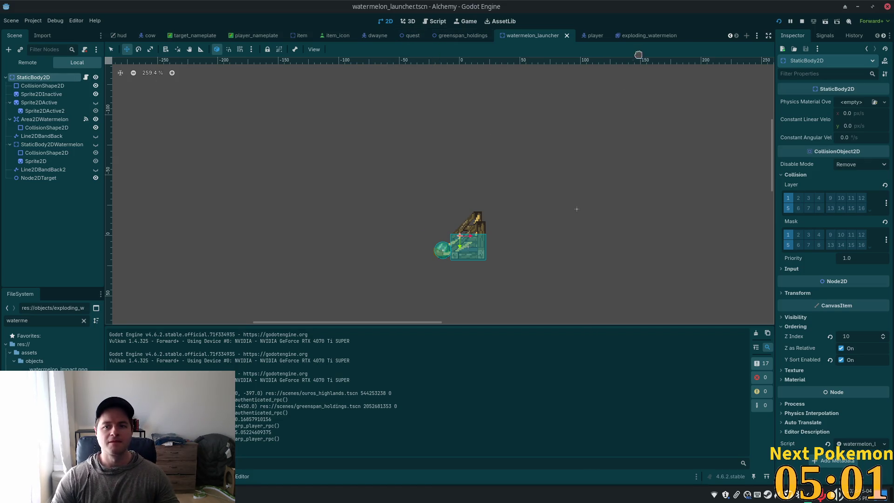
click(625, 35)
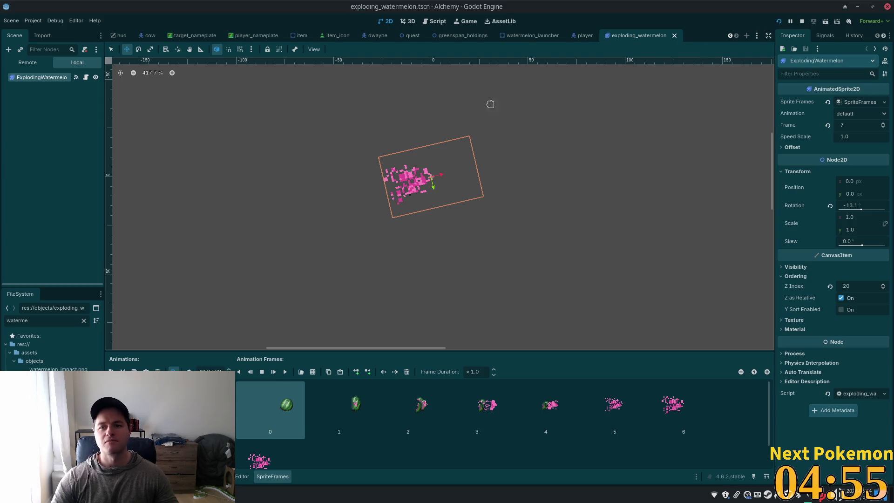
key(F5)
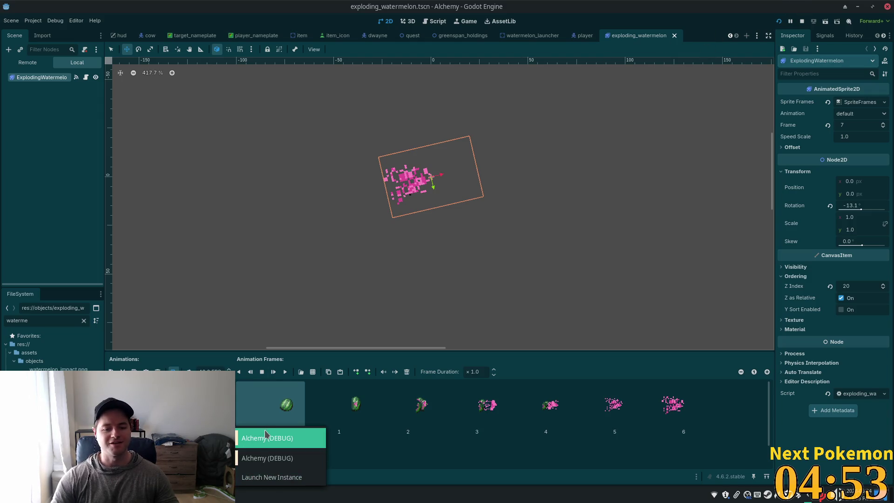
- Pull the launcher band back and fire watermelons by stepping the character left and right
key(w)
key(d)
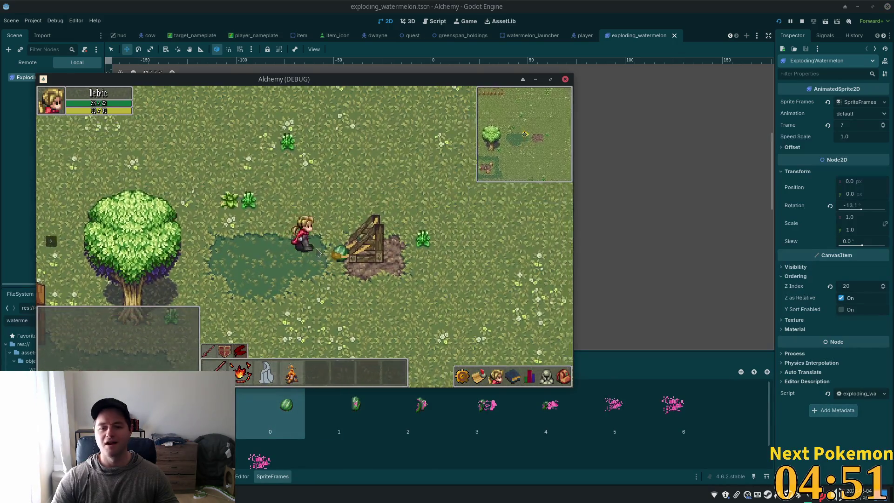
key(a)
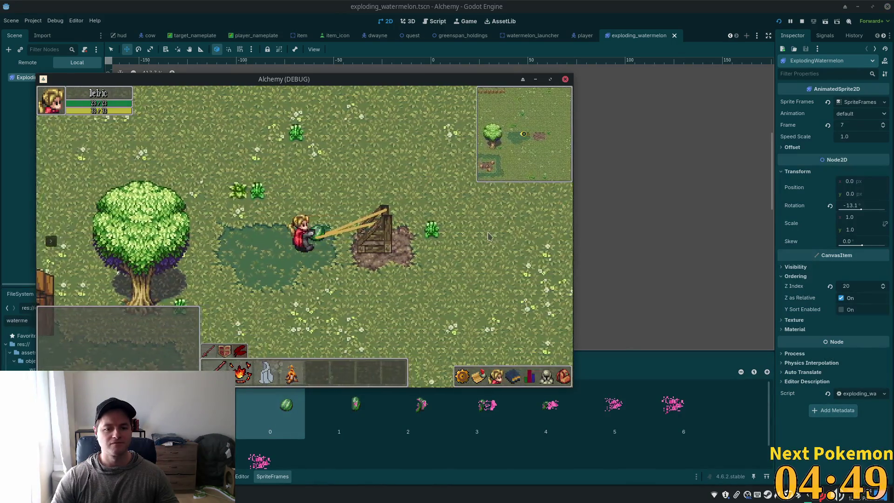
key(a)
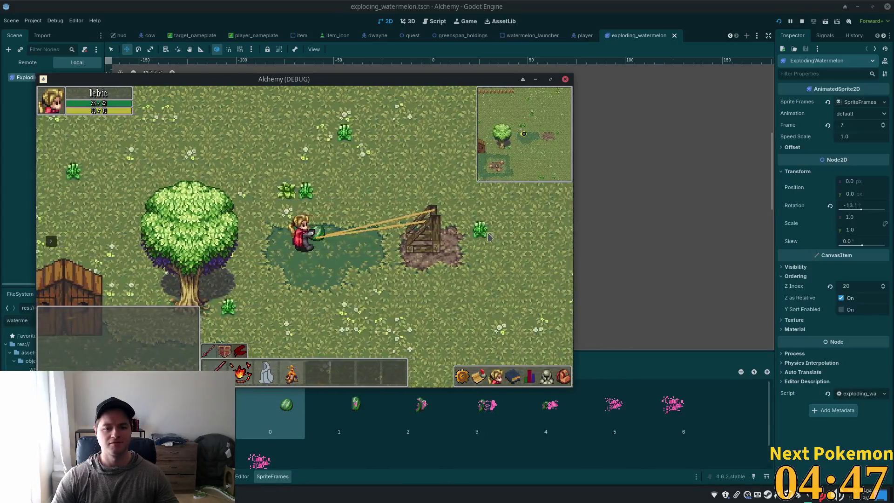
key(a)
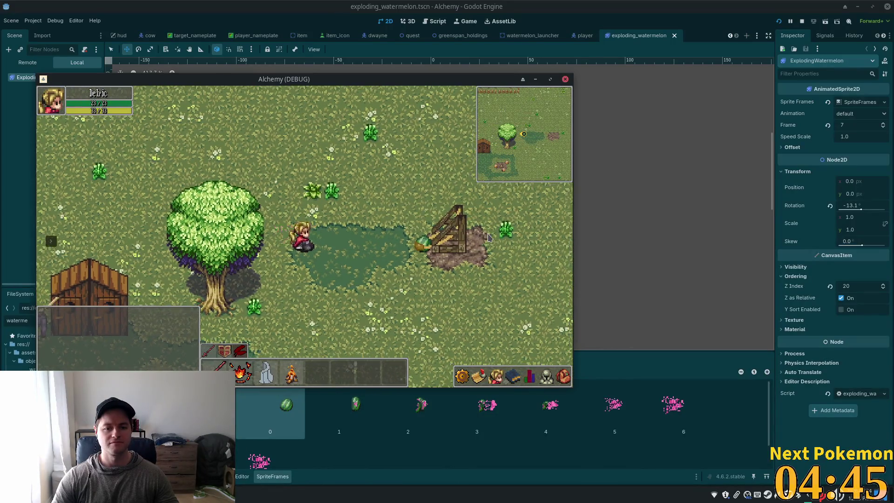
key(d)
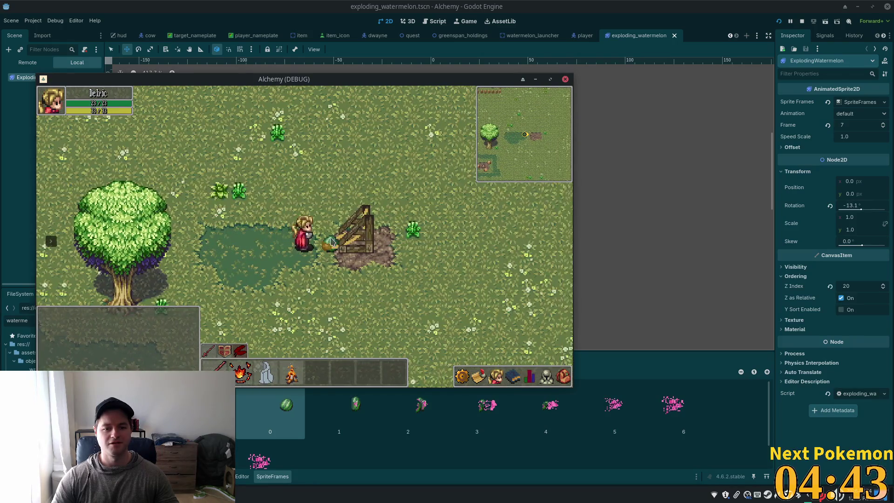
key(d)
key(a)
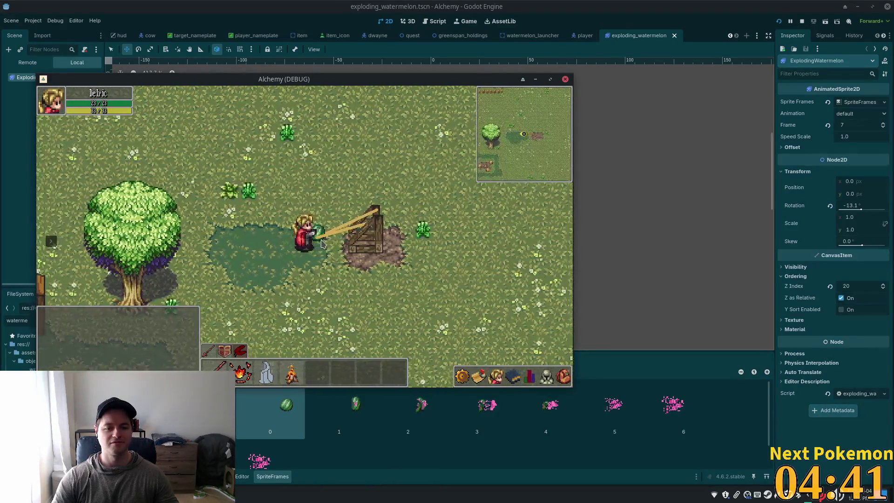
key(a)
key(a)
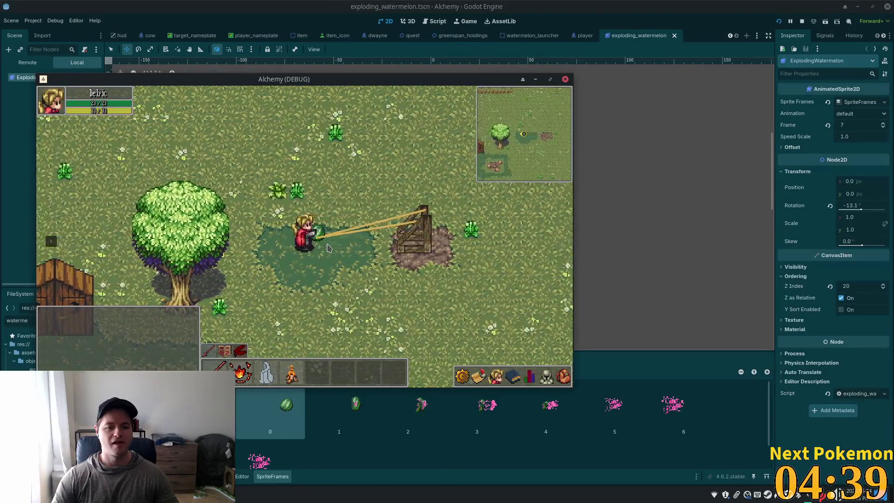
key(a)
key(a)
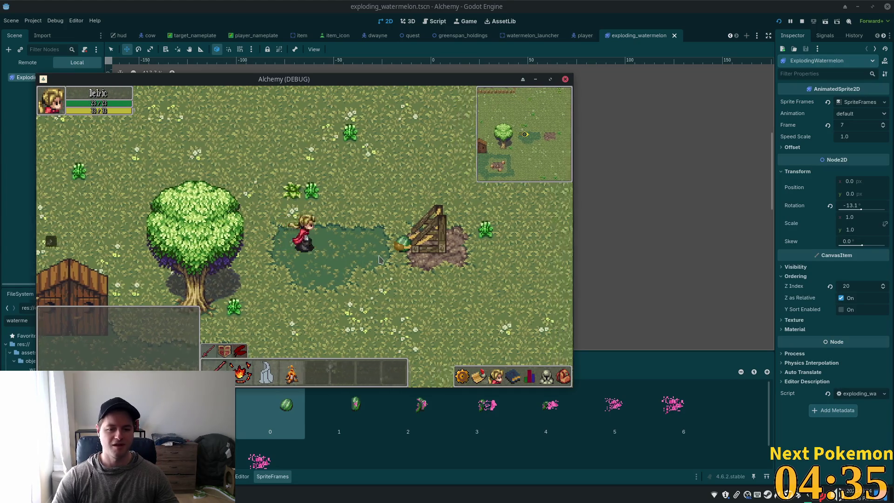
key(d)
- Run the character away from the launcher and around the farm
key(a)
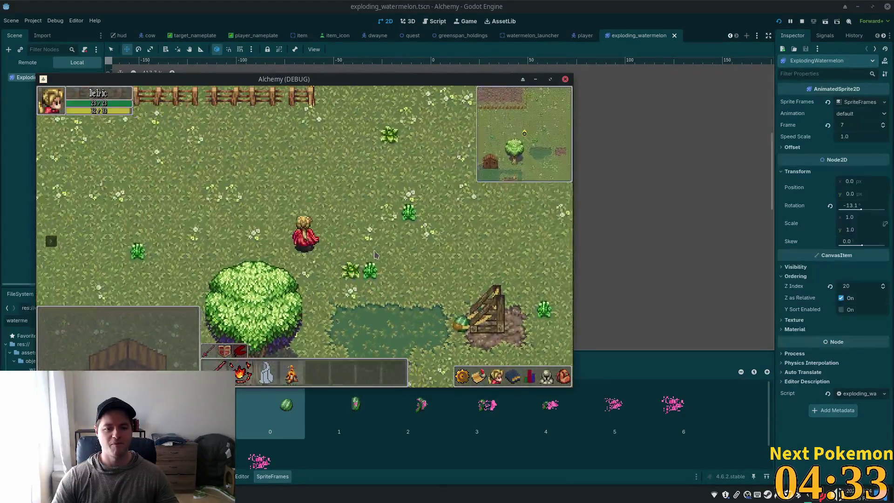
key(w)
key(s)
key(d)
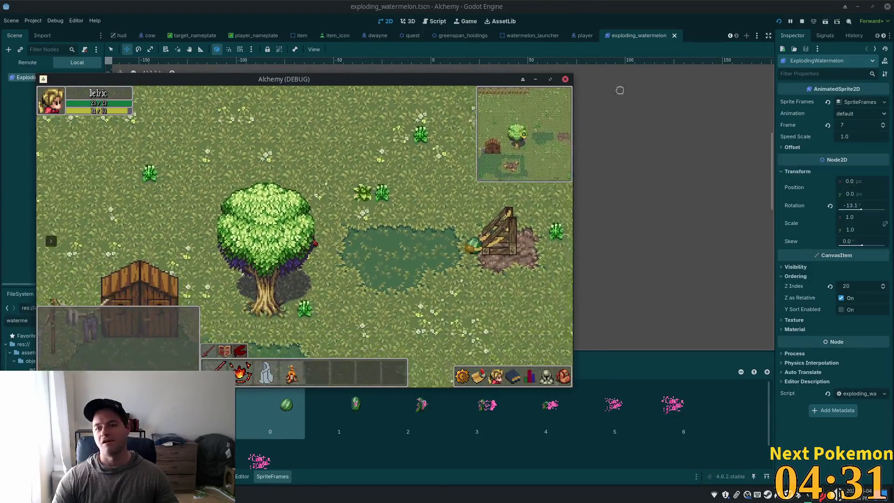
key(s)
key(d)
- Leave the game and switch to Aseprite, bringing up its Save File dialog
key(super)
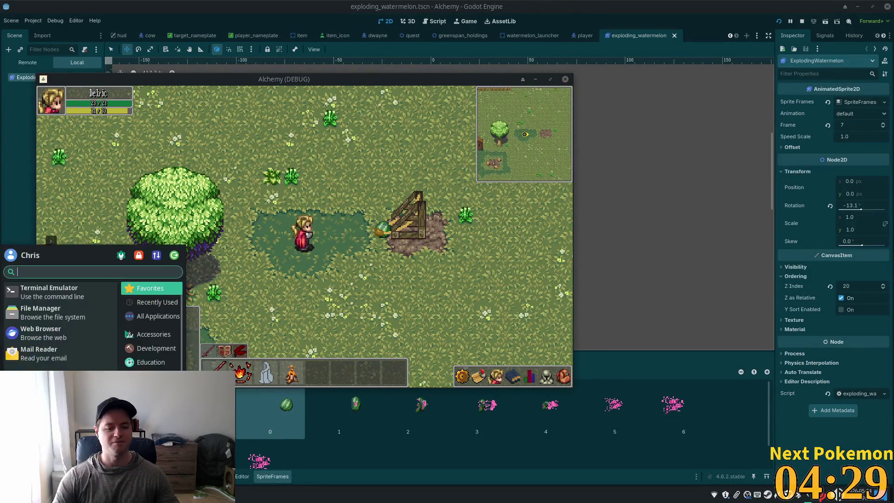
key(Escape)
key(alt+Tab)
key(alt+Tab)
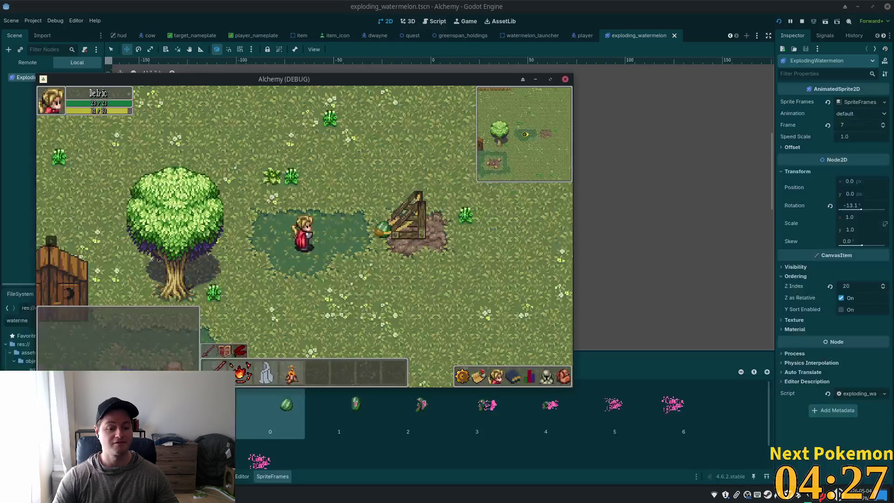
key(alt+Tab)
key(ctrl+s)
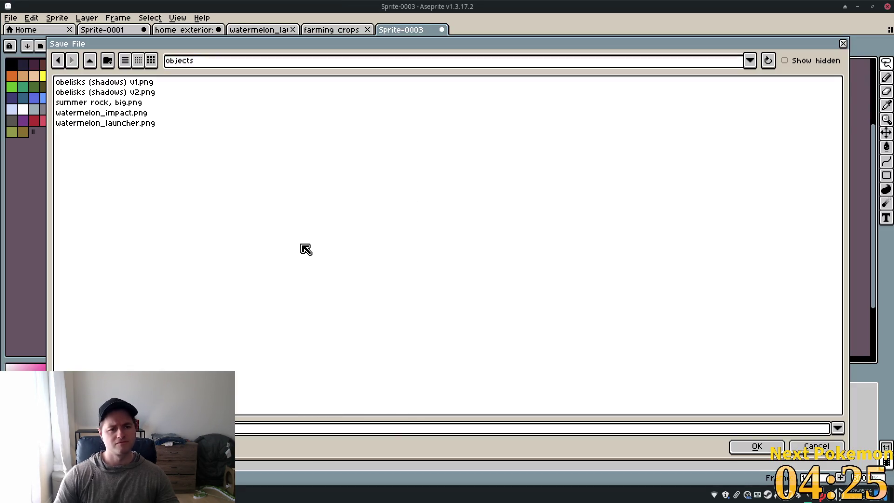
- Dismiss the save prompt and close Sprite-0003 without saving, plus farming crops and watermelon_launcher
click(798, 447)
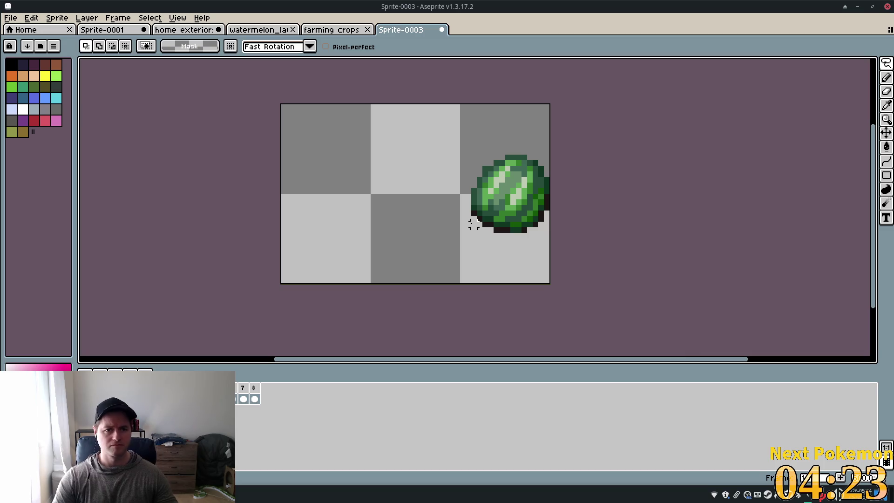
click(441, 29)
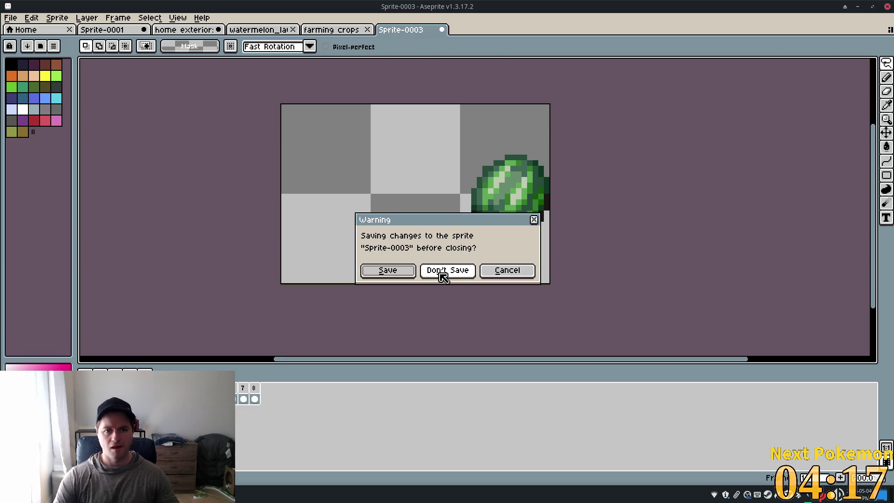
click(441, 272)
click(367, 29)
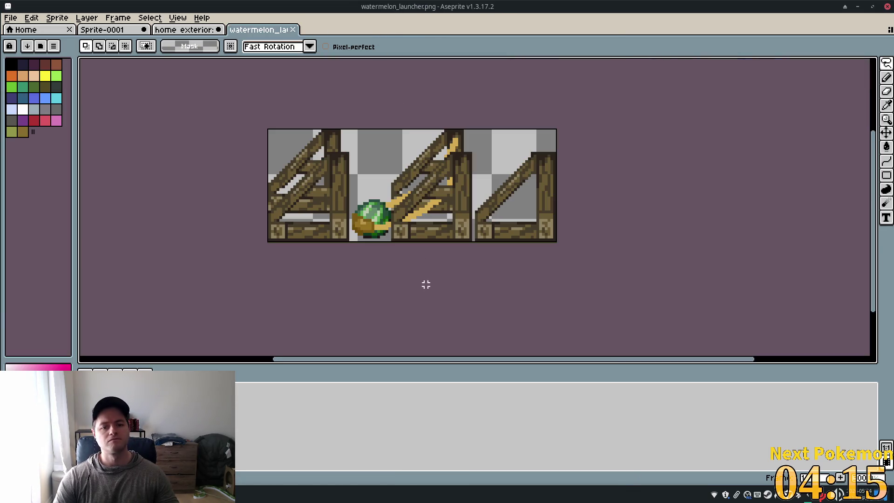
click(293, 30)
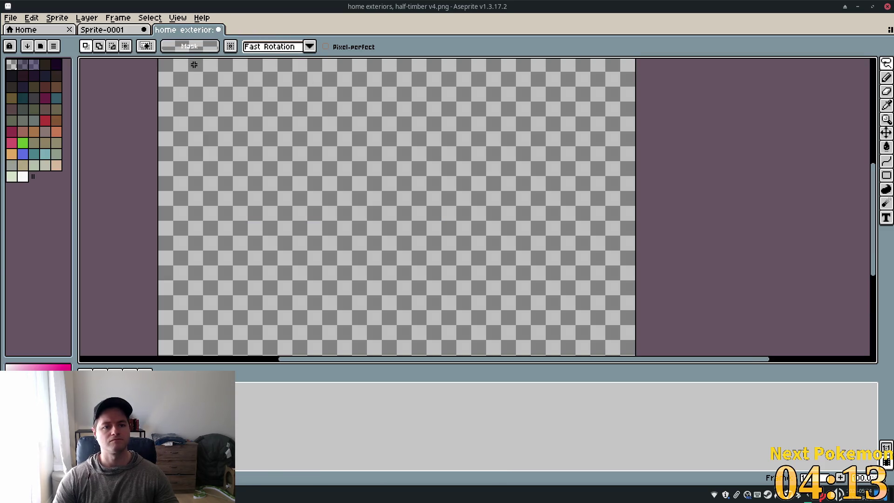
- Close the home exterior and Sprite-0001 sprites without saving, then quit Aseprite
click(218, 29)
click(446, 270)
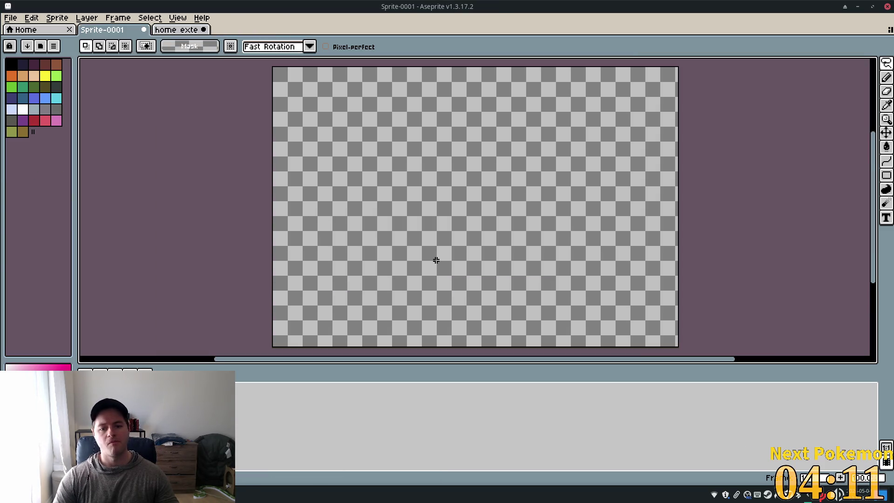
click(144, 30)
click(447, 271)
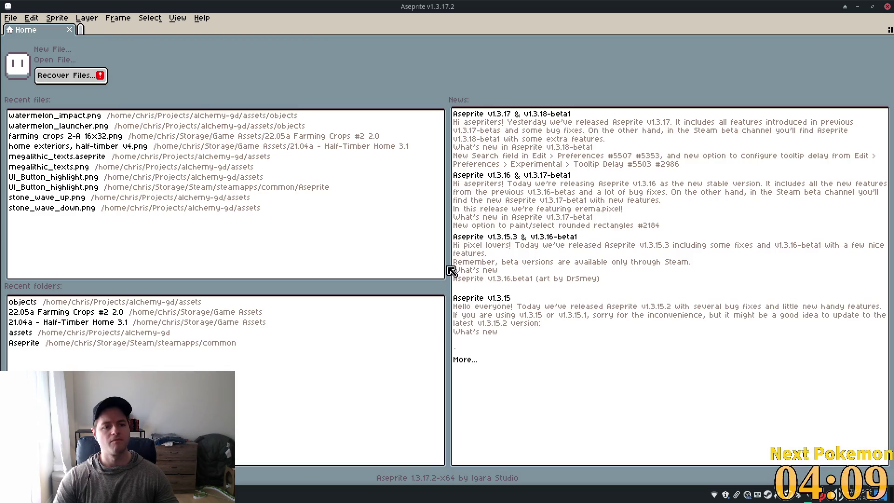
click(886, 9)
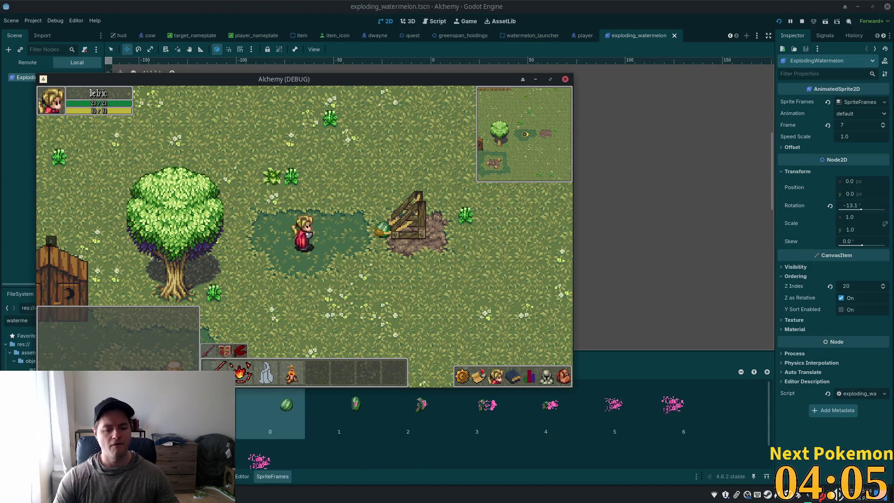
- Switch to Steam, search the library for 'mana' and launch Mana Seed Sprite Generator
click(219, 493)
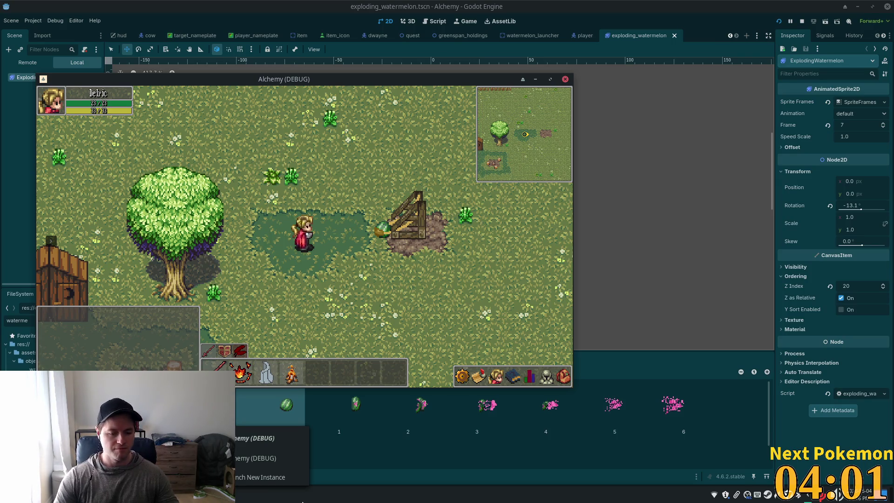
key(Escape)
key(alt+Tab)
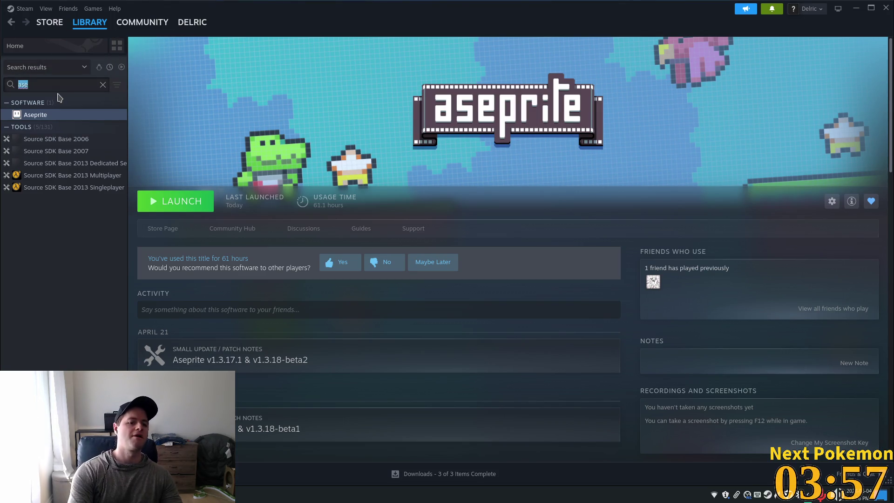
text(mana)
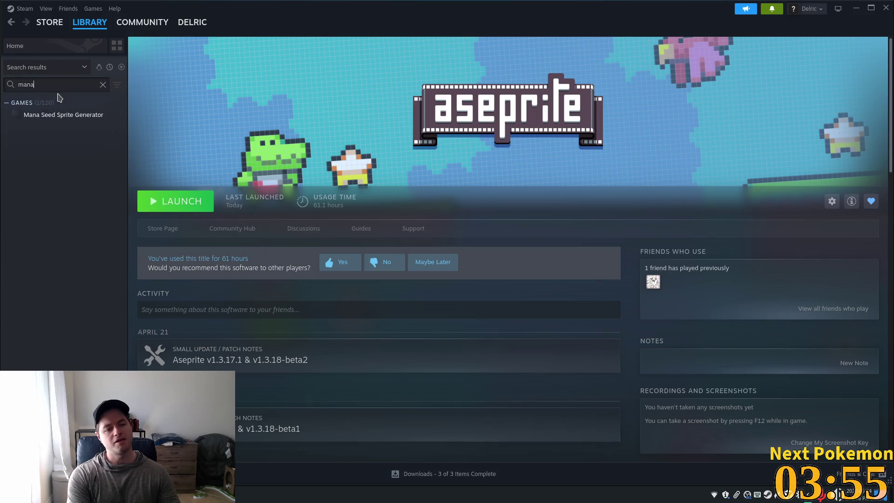
double_click(49, 117)
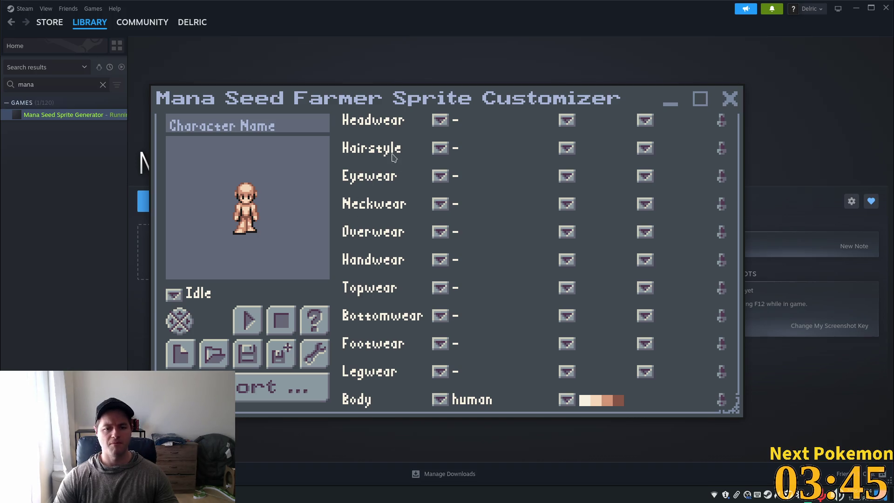
- Preview the bare character in SitLedge, then SitFloor, flipped to face the other way
click(182, 298)
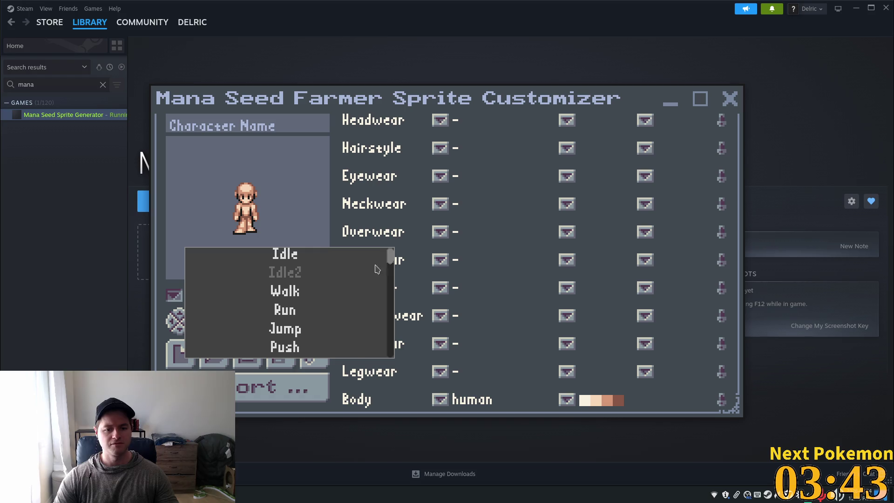
scroll(390, 269, down, 1)
scroll(333, 303, down, 3)
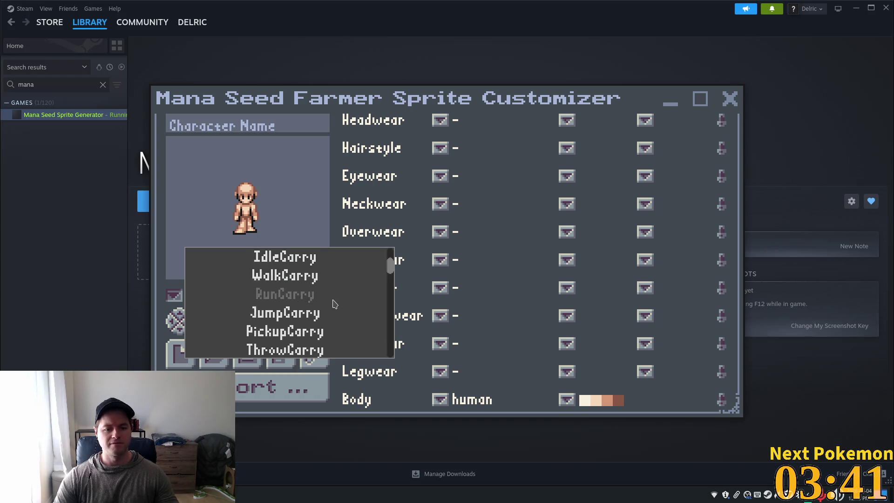
drag(390, 272, 395, 346)
click(301, 288)
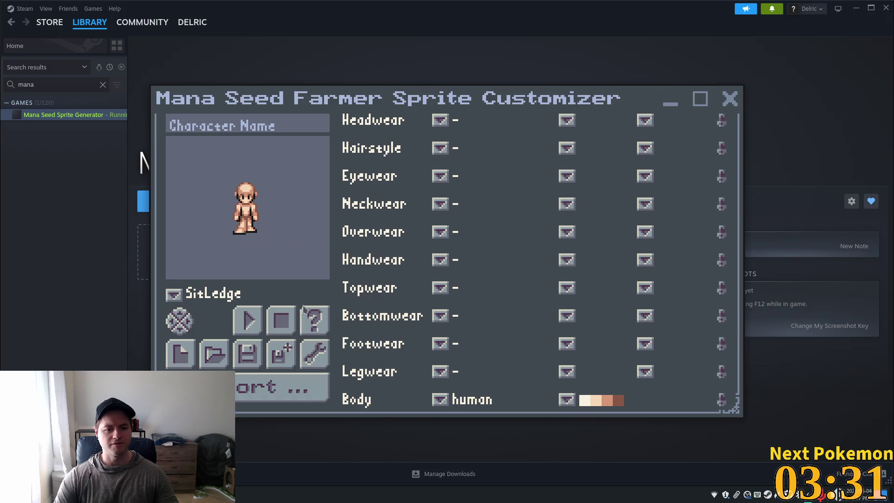
click(243, 323)
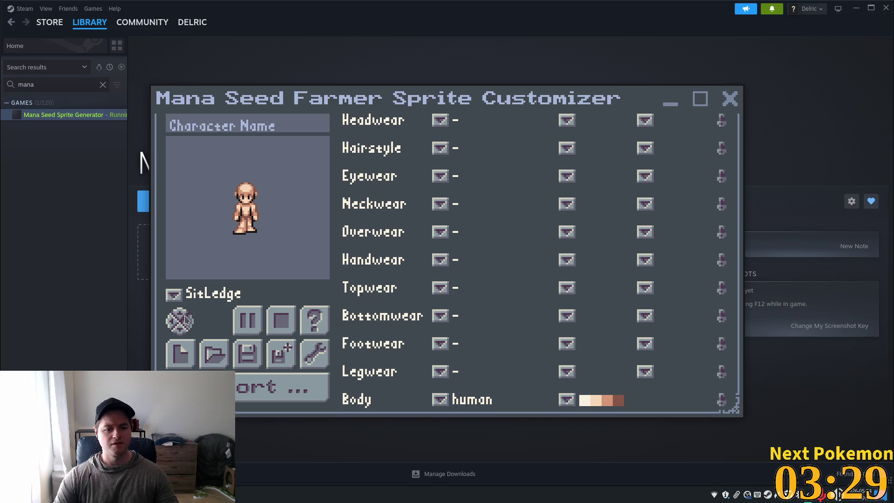
click(173, 294)
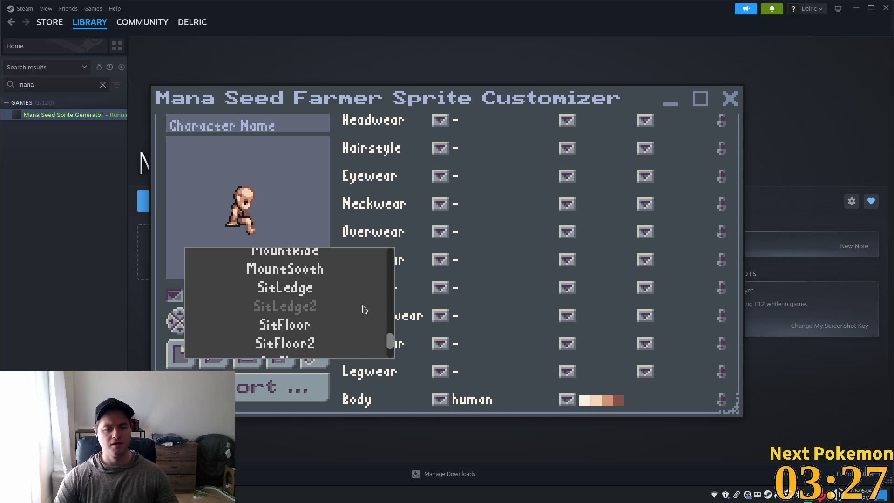
click(322, 327)
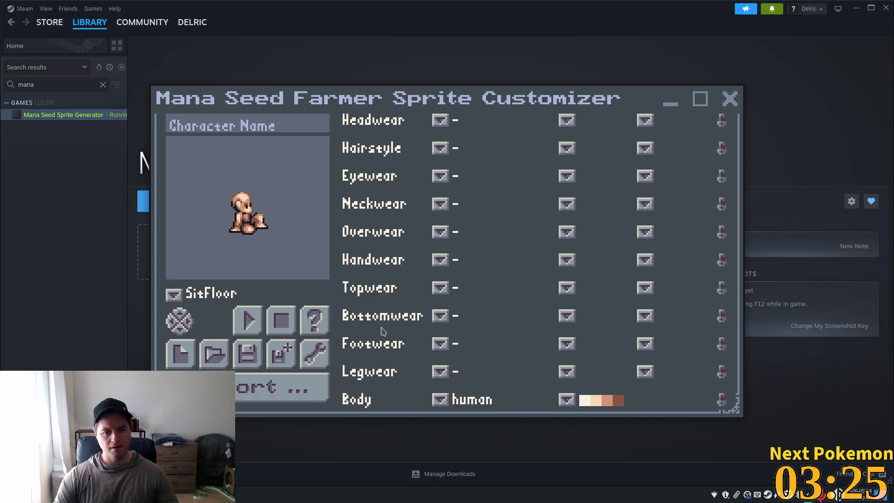
click(170, 327)
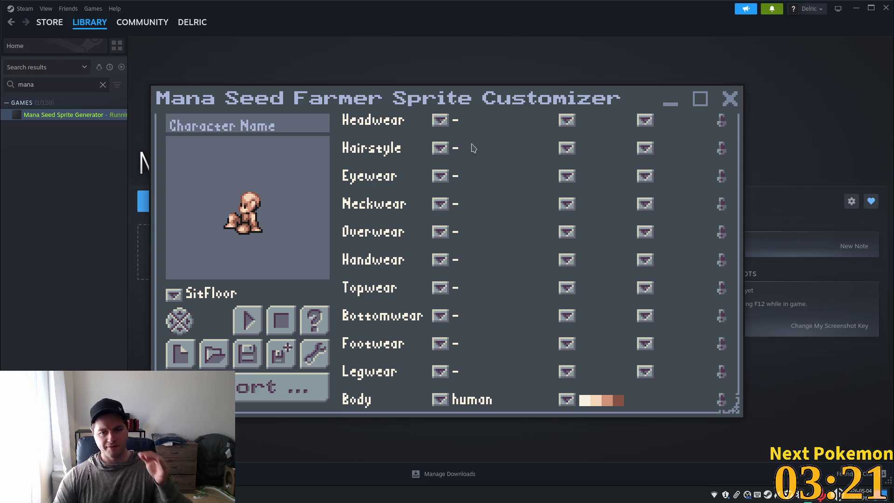
- Try the longwavy hairstyle, then switch to ponytail1
click(446, 151)
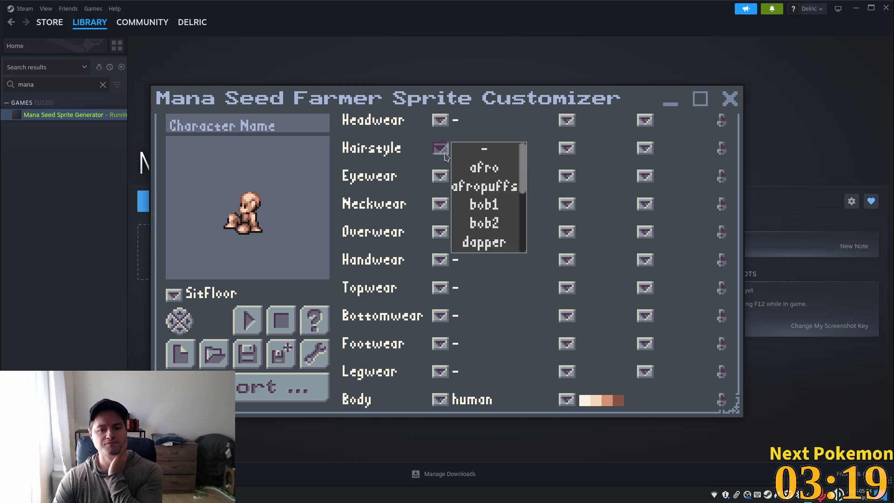
scroll(518, 184, down, 4)
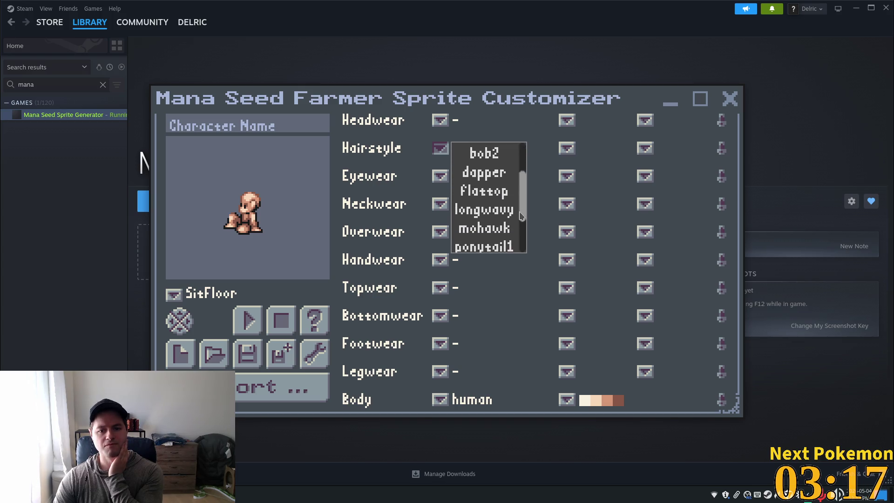
click(479, 212)
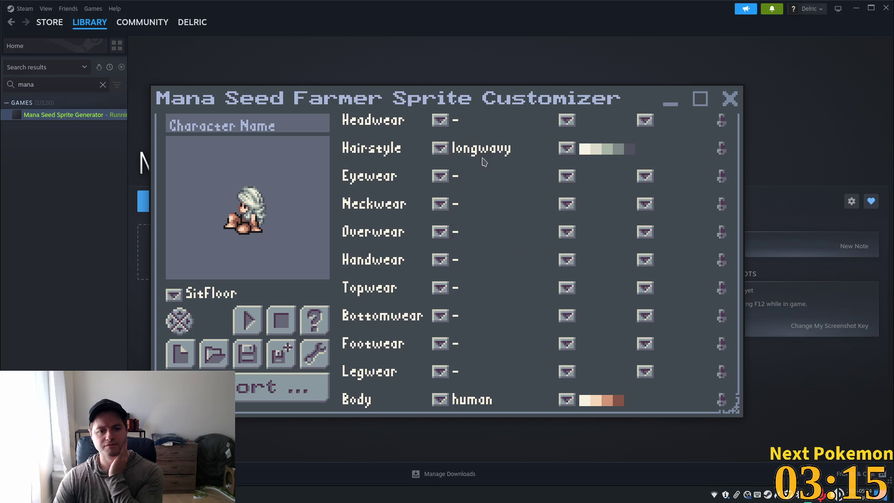
click(439, 149)
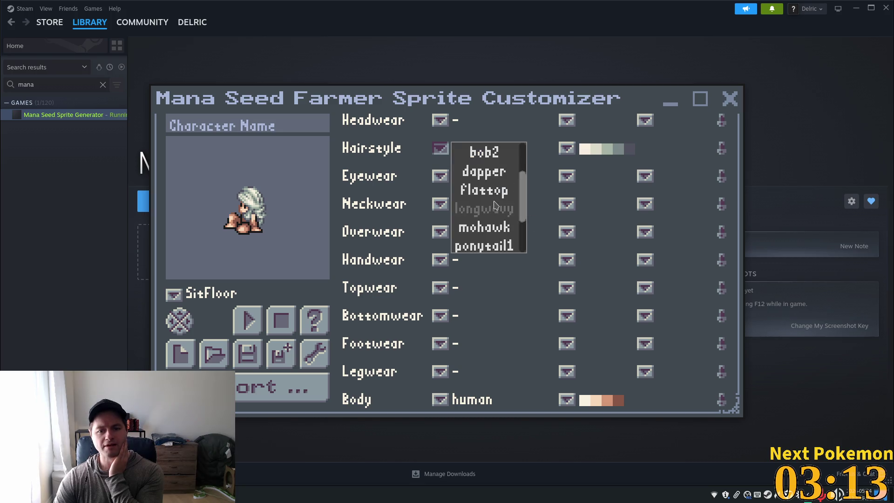
scroll(520, 195, down, 3)
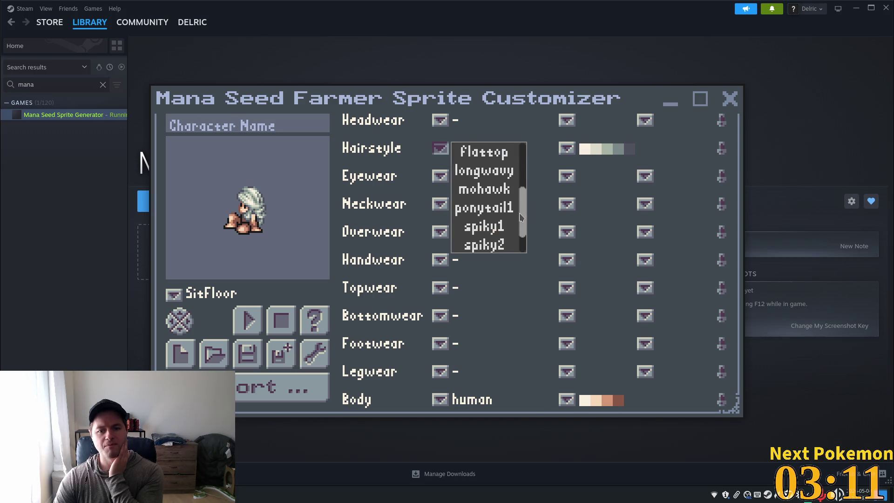
click(493, 208)
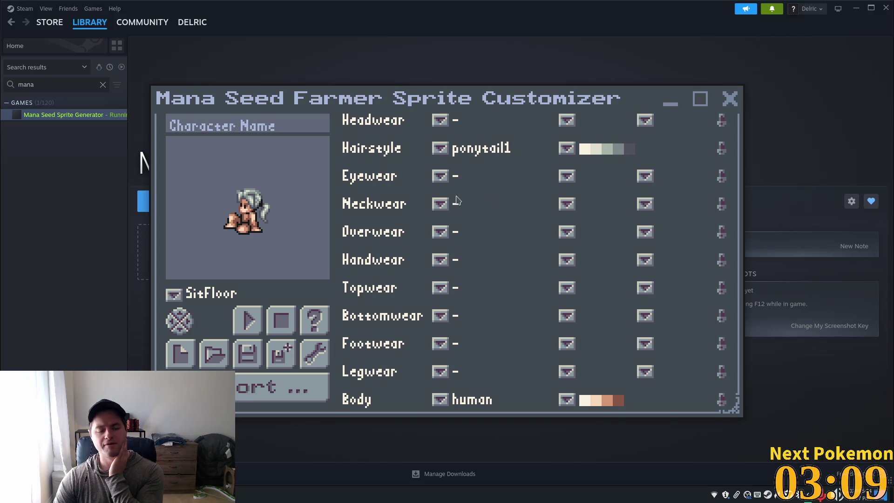
- Make the hair blonde, then try two other cream-to-brown hair colour palettes
click(566, 148)
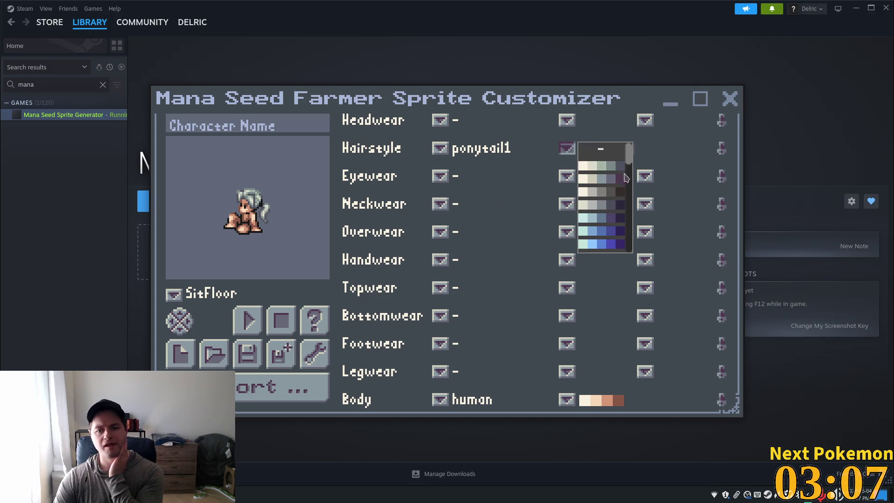
drag(628, 156, 626, 207)
scroll(612, 196, down, 2)
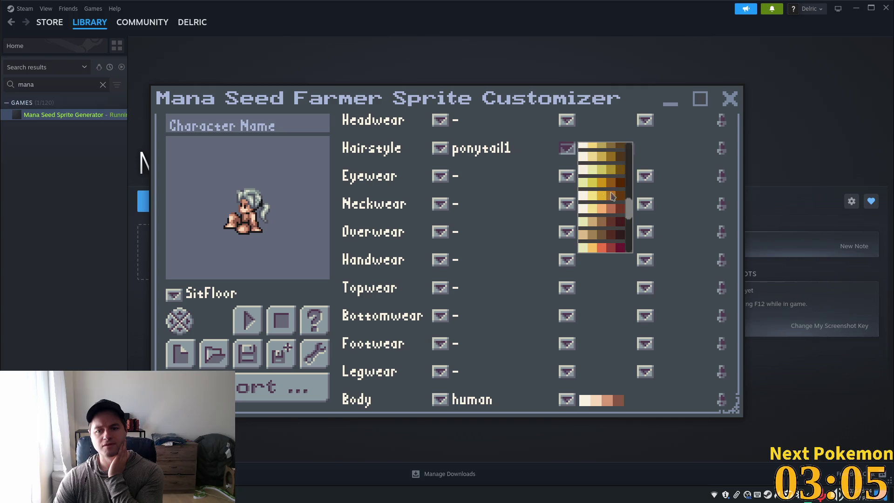
click(595, 172)
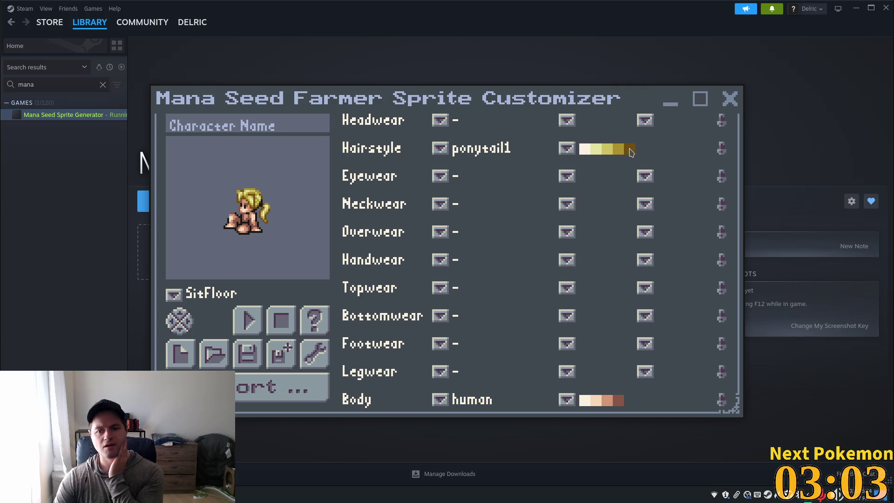
click(566, 148)
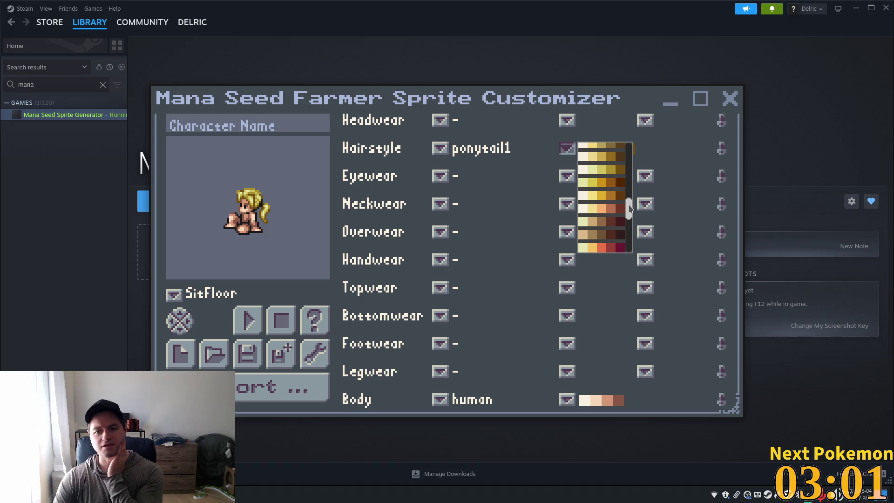
drag(628, 208, 626, 196)
click(601, 212)
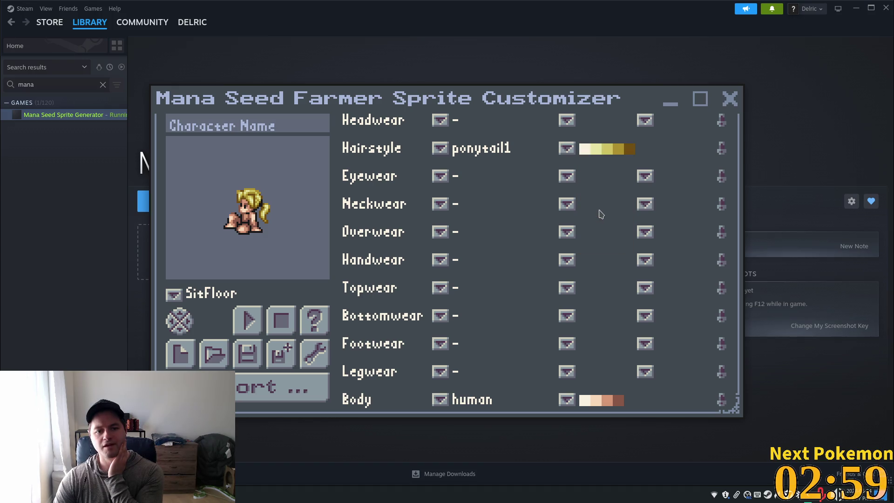
click(565, 148)
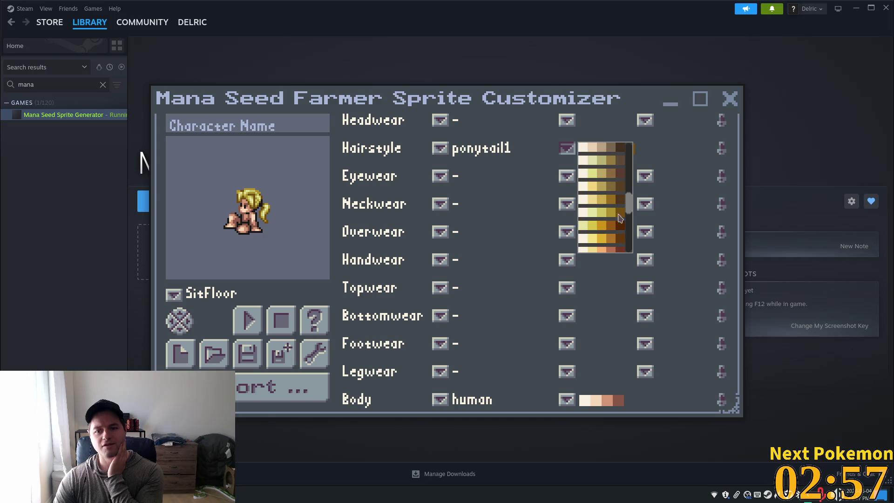
mouse_move(628, 210)
mouse_down()
mouse_move(629, 222)
mouse_move(632, 199)
mouse_up()
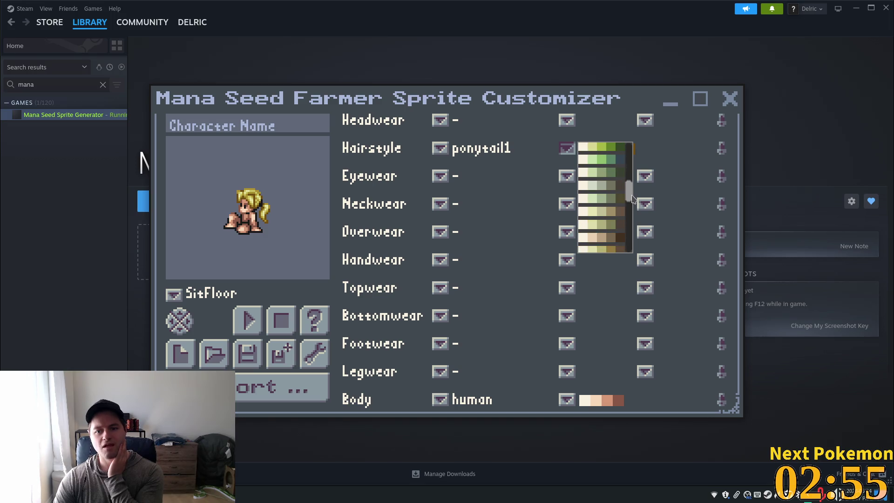
click(608, 213)
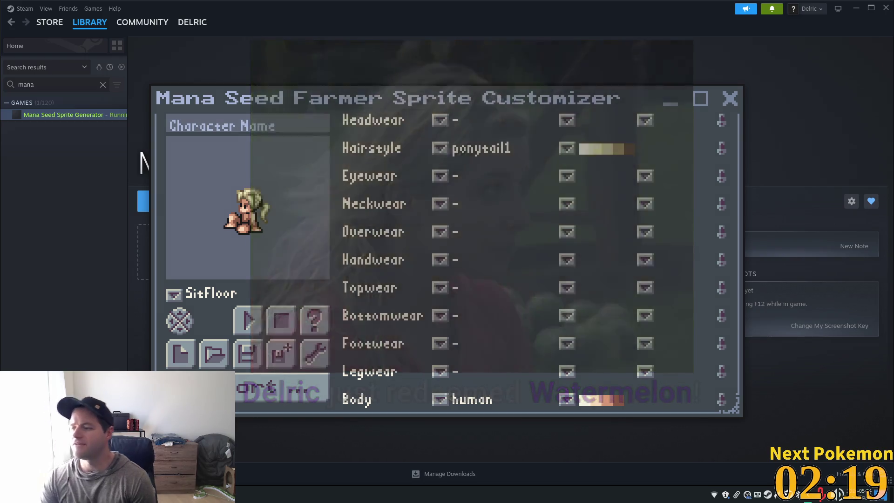
- Switch the hairstyle back to longwavy
click(440, 148)
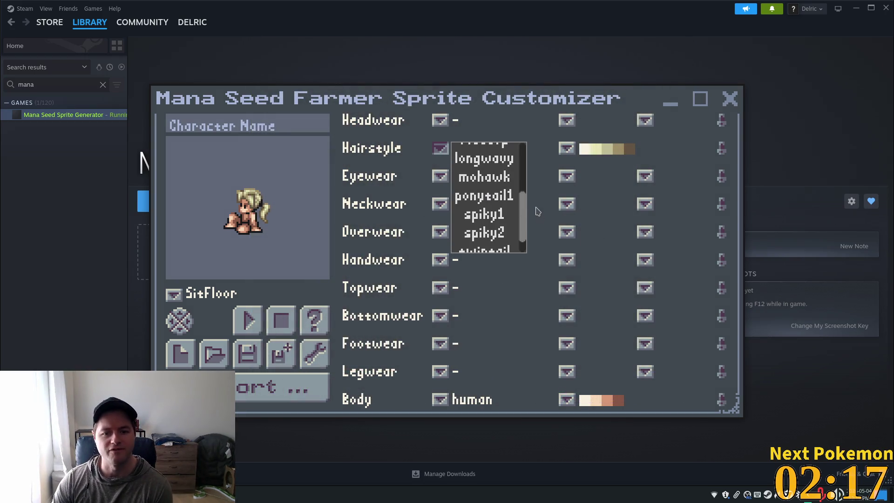
scroll(525, 200, up, 1)
click(505, 199)
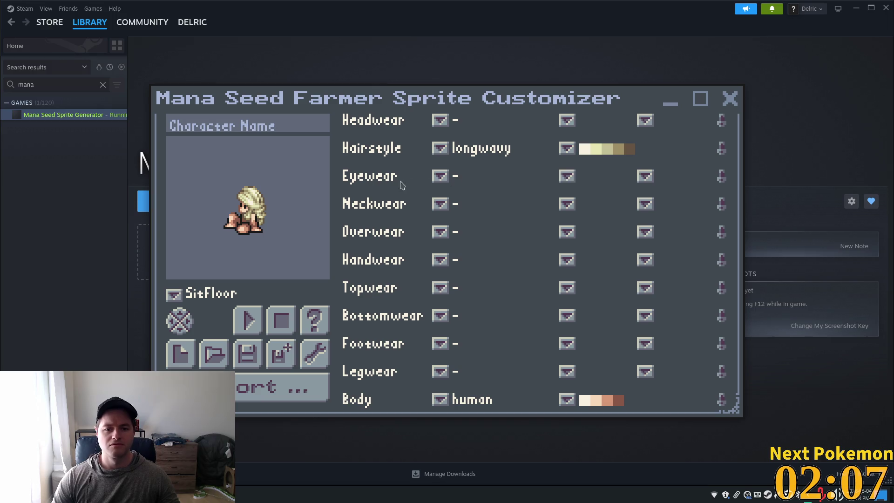
- Try a scarf for neckwear, then remove it to leave none
click(440, 205)
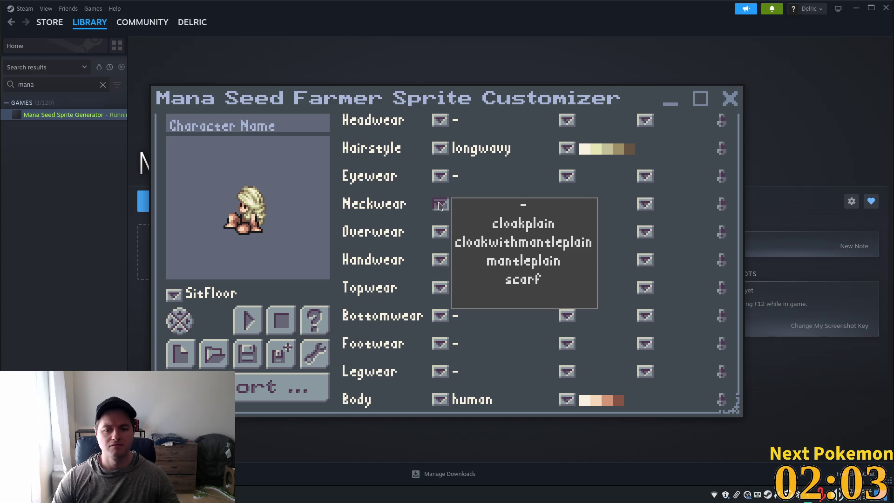
click(513, 280)
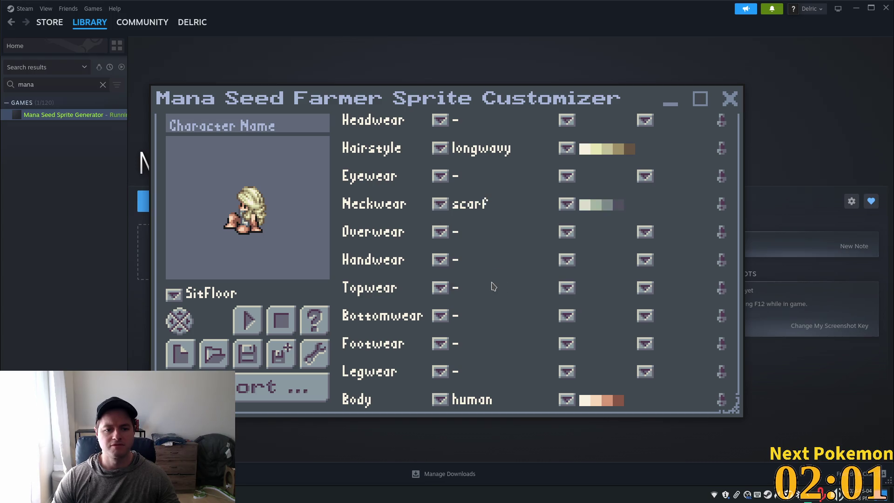
click(448, 207)
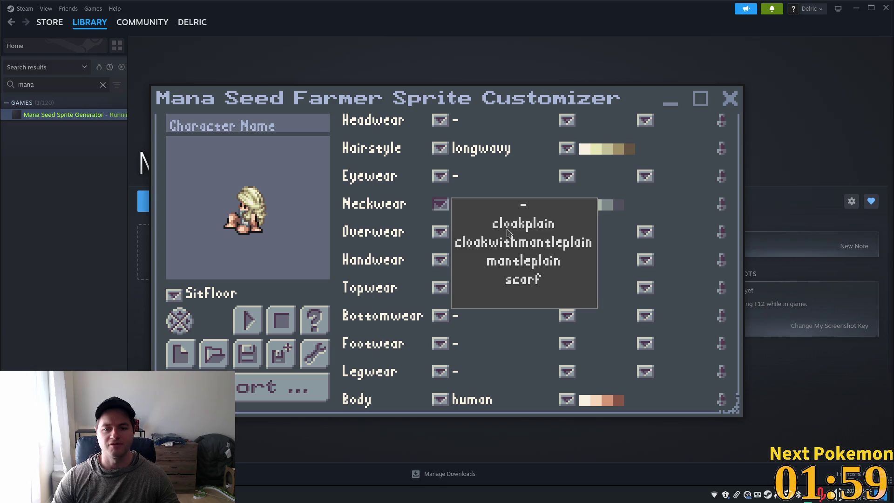
click(524, 207)
- Set the topwear to longshirt, then change it to longshirtboobs
click(441, 231)
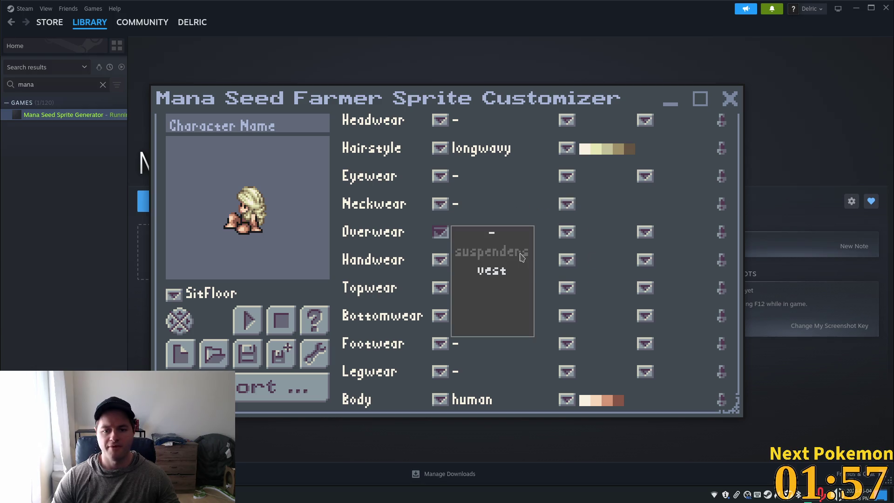
click(441, 287)
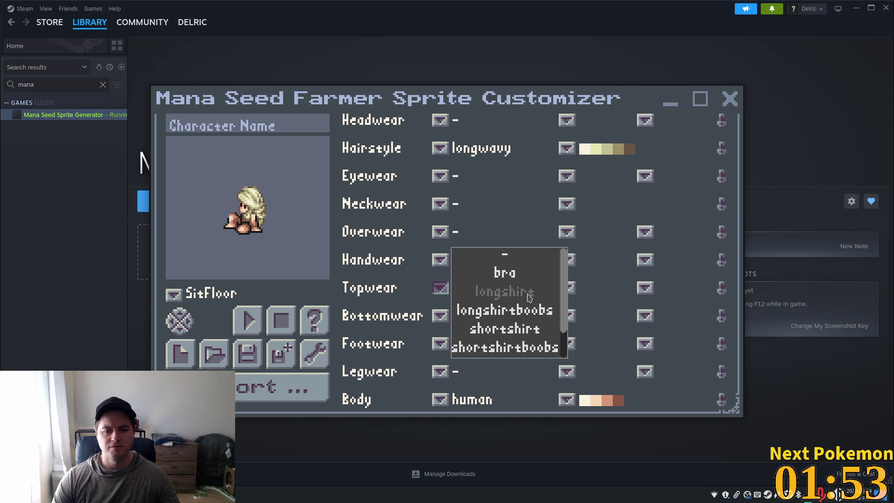
click(522, 293)
click(515, 289)
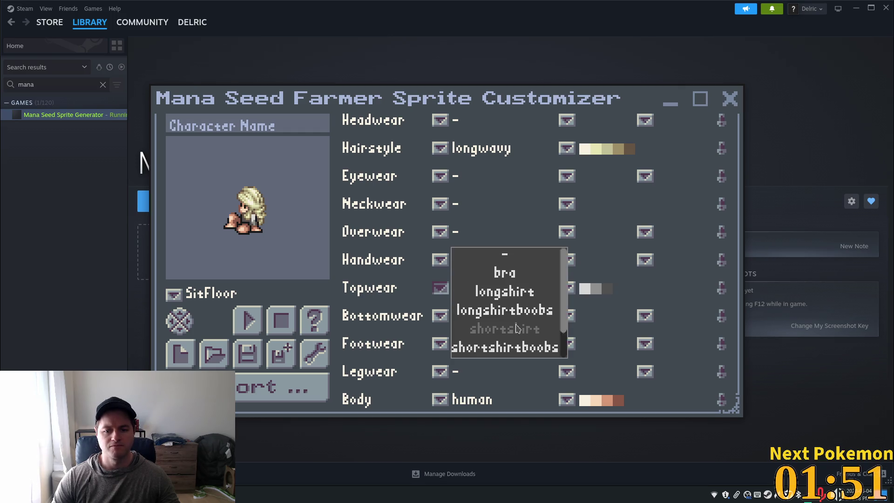
click(512, 310)
- Colour the top orange-red, then red, settling on a deeper crimson
click(566, 287)
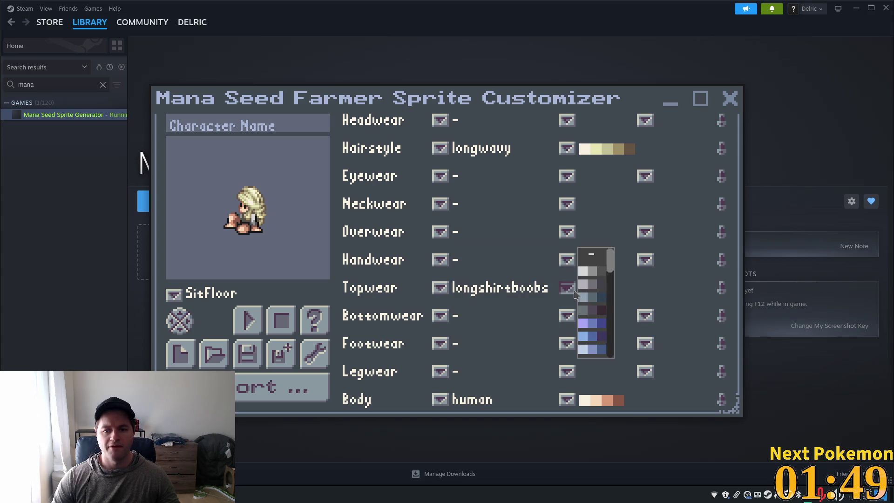
drag(610, 265, 608, 337)
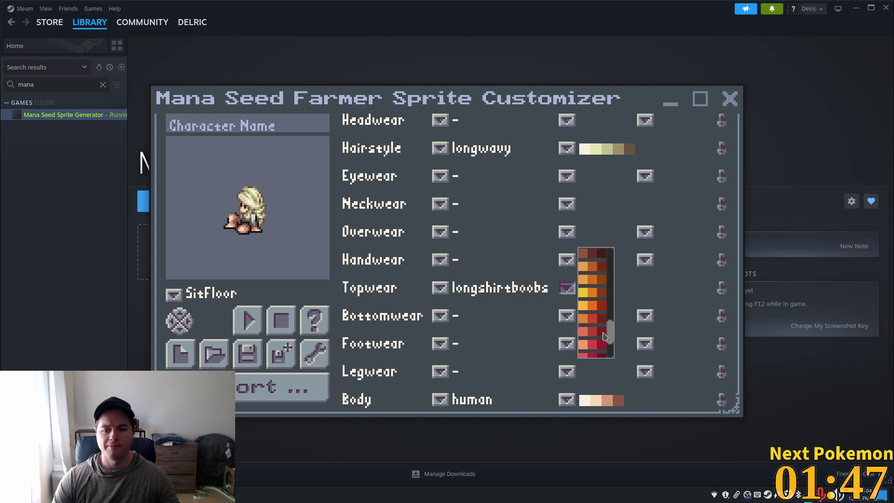
click(599, 348)
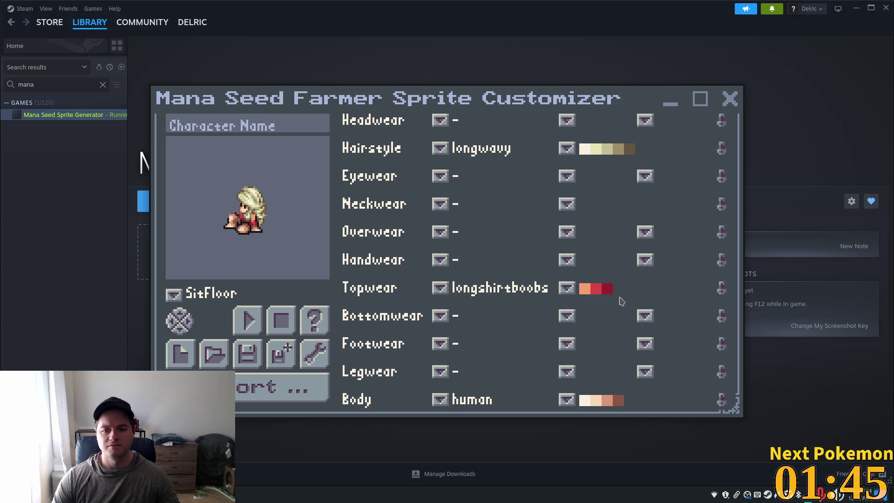
click(565, 289)
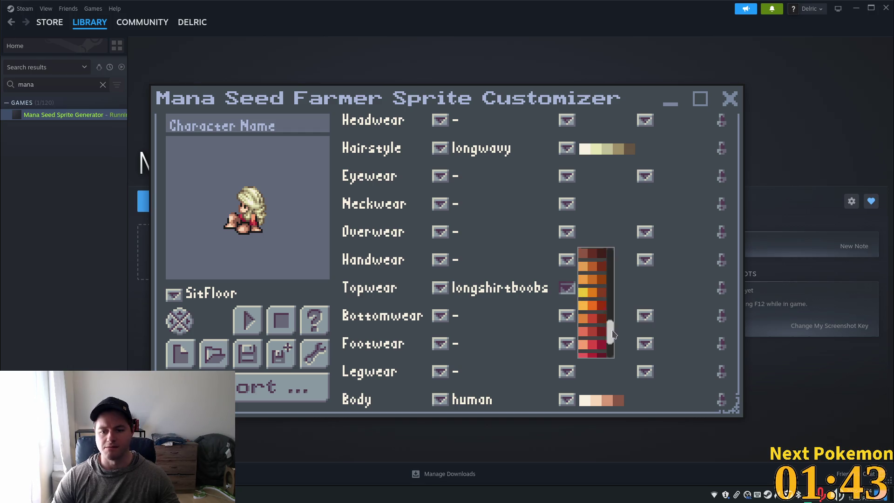
drag(612, 333, 606, 340)
click(601, 304)
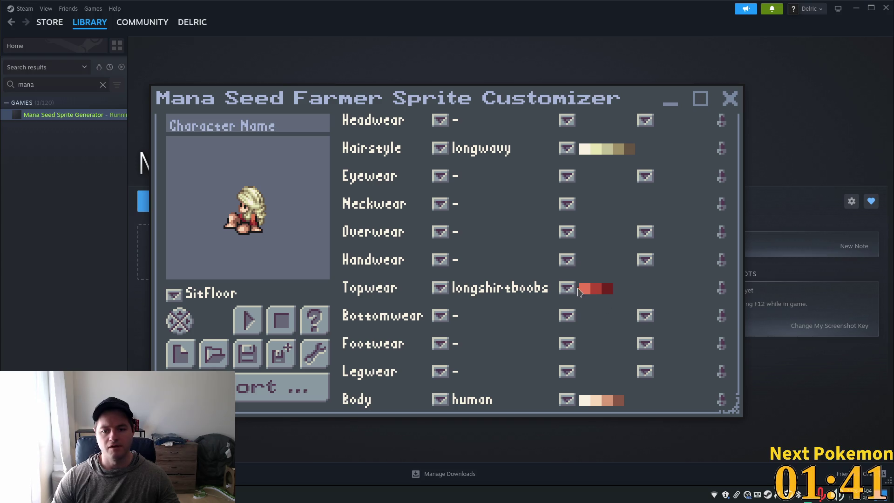
click(572, 289)
click(597, 333)
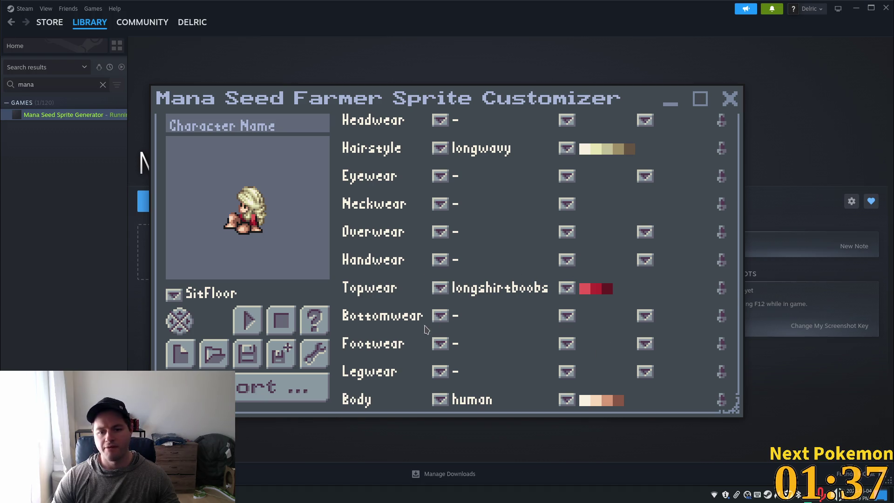
- Set the bottomwear to longpants with a dark grey-purple palette
click(440, 315)
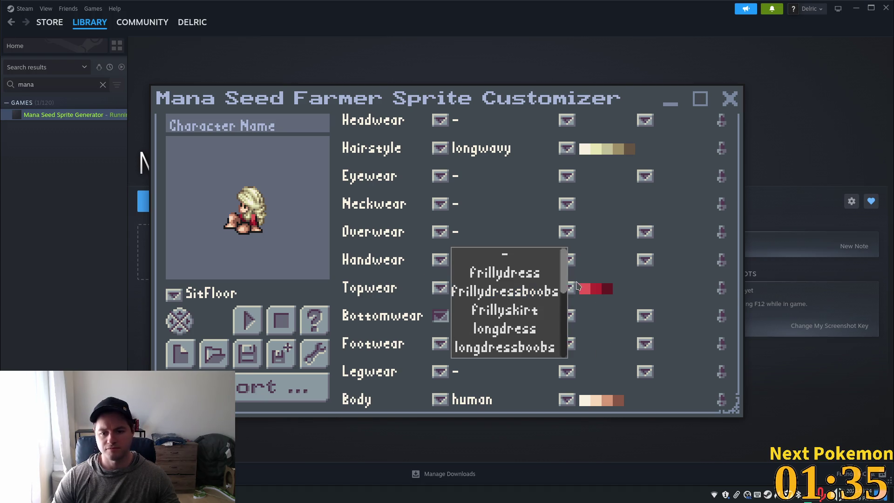
drag(562, 285, 560, 309)
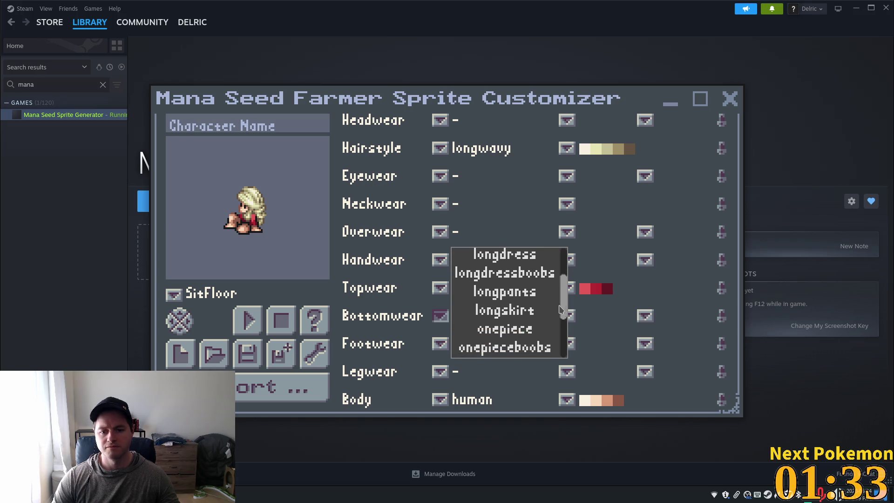
click(545, 291)
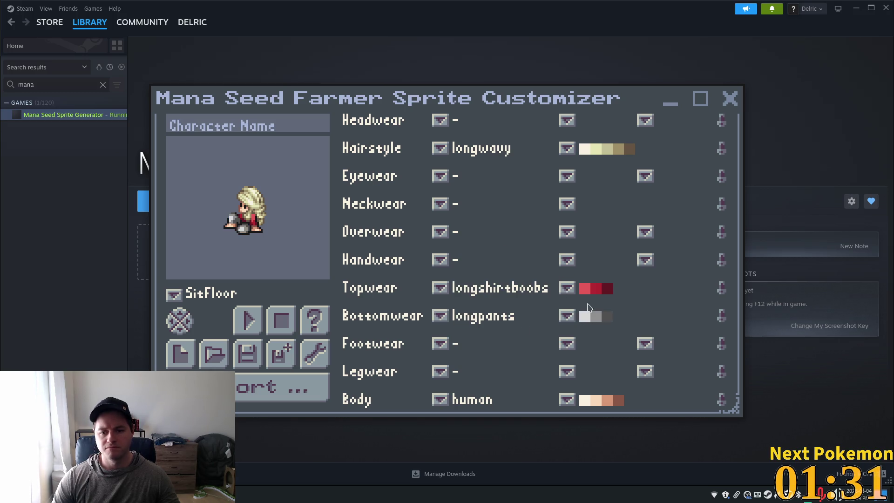
click(566, 315)
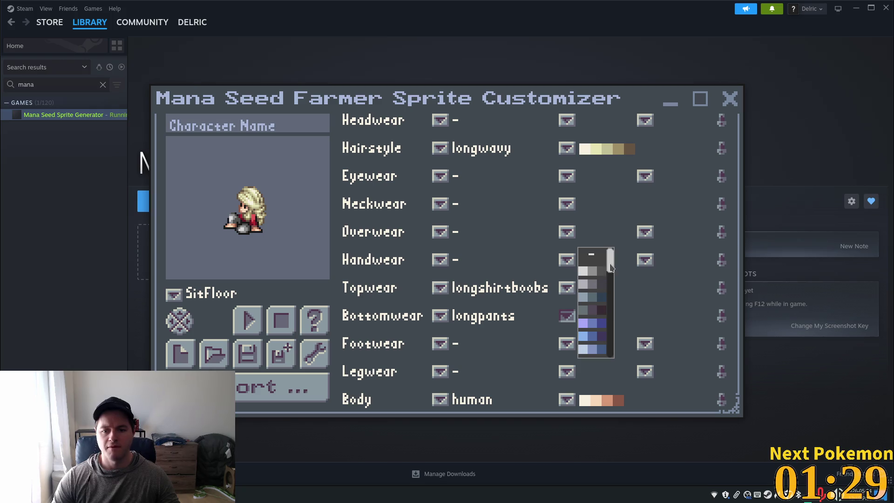
click(596, 309)
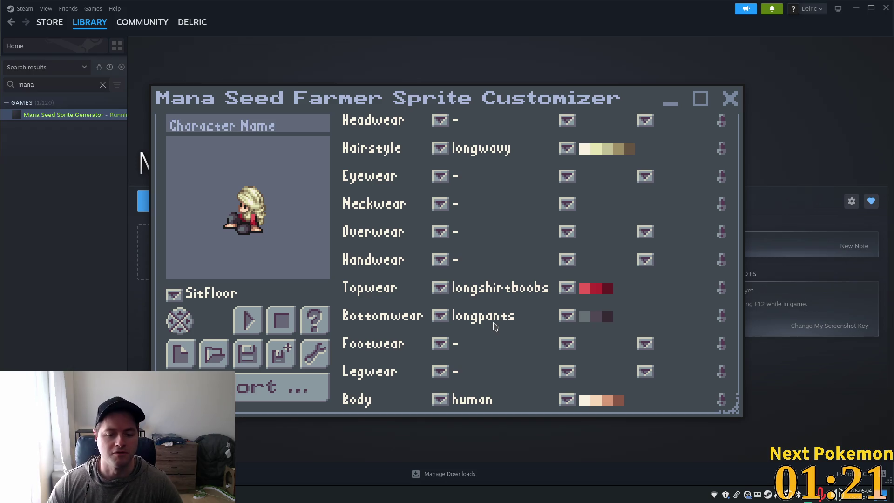
- Give the character red sandals, then open the skin colour palettes
click(448, 339)
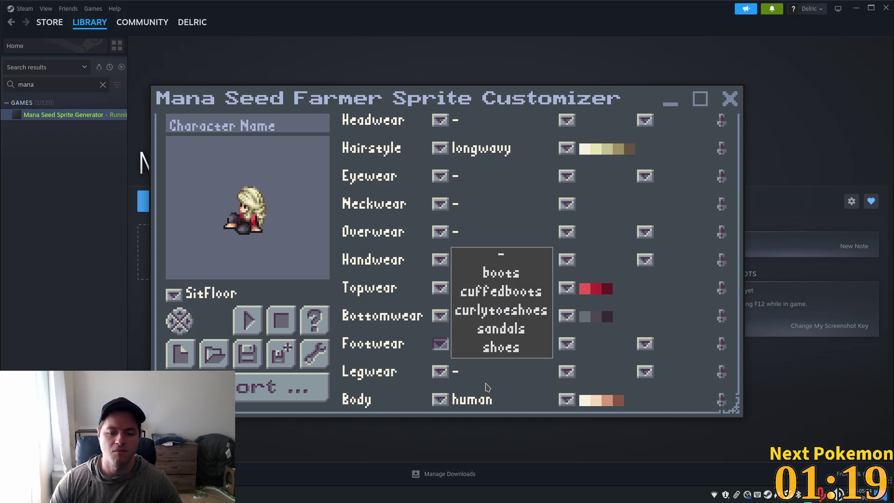
click(516, 331)
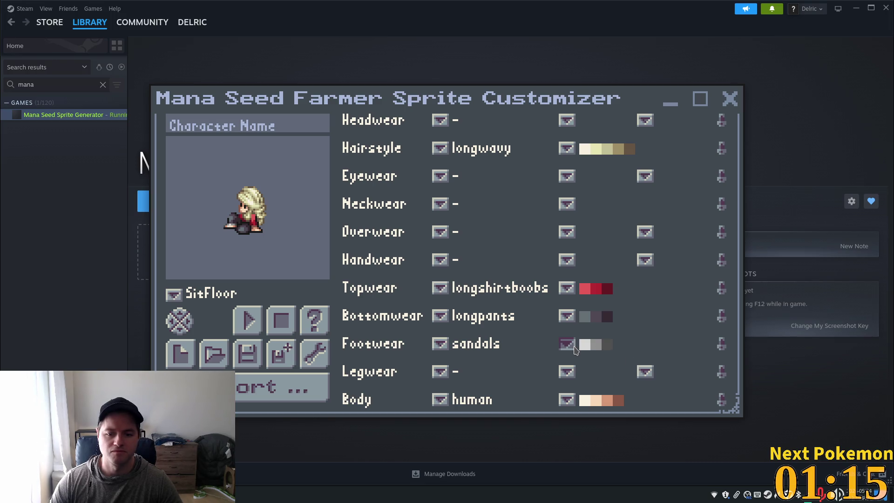
click(569, 345)
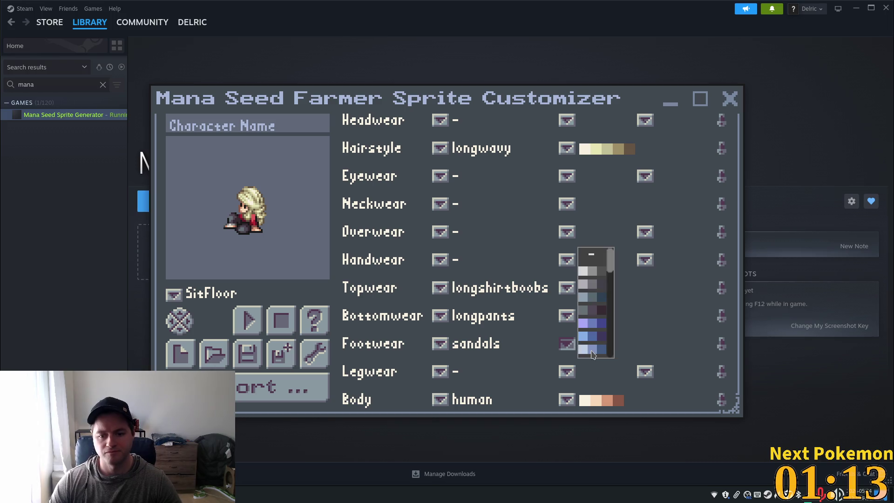
scroll(611, 299, down, 2)
scroll(610, 299, down, 5)
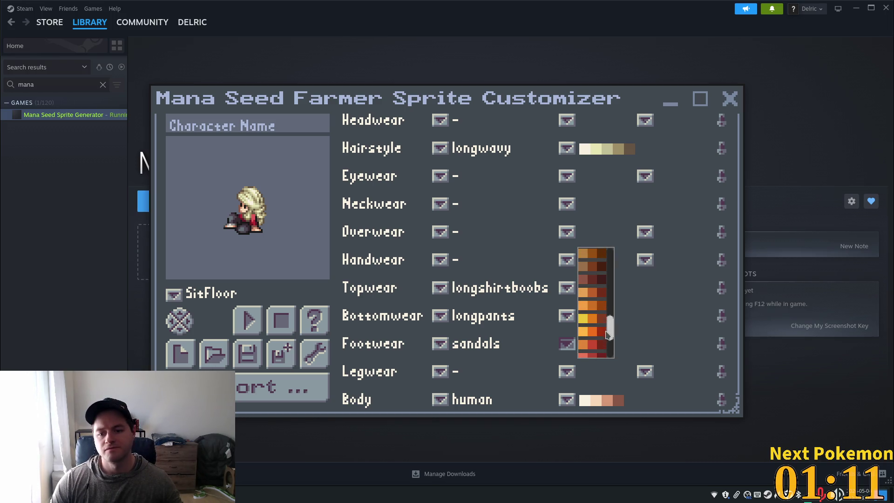
click(597, 355)
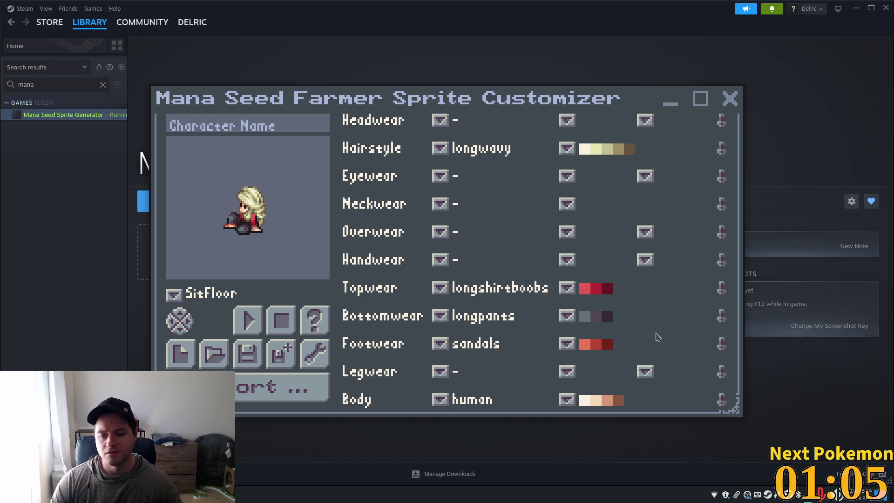
click(567, 400)
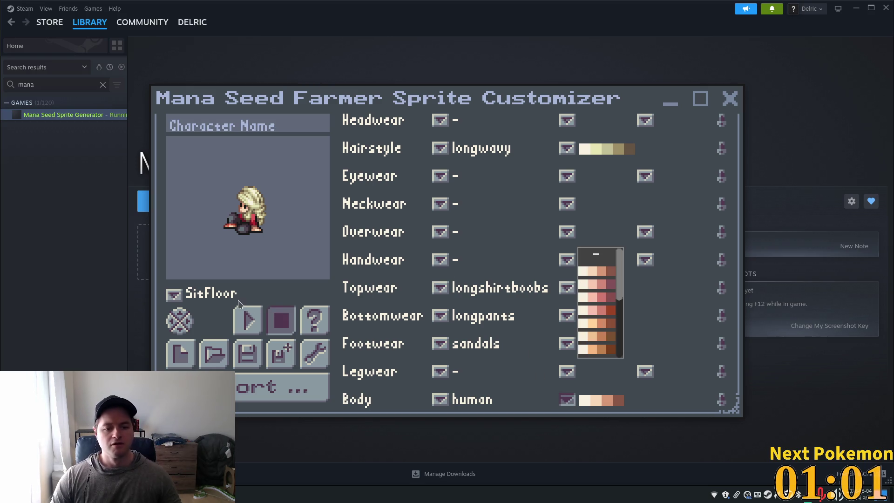
click(263, 129)
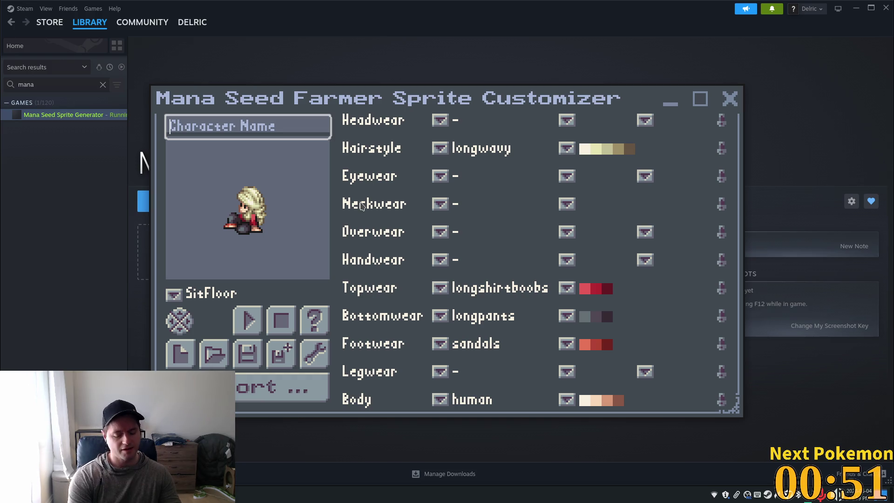
- Enter 'Karen' as the character name, fixing a typo along the way
text(Kra)
key(BackSpace)
key(BackSpace)
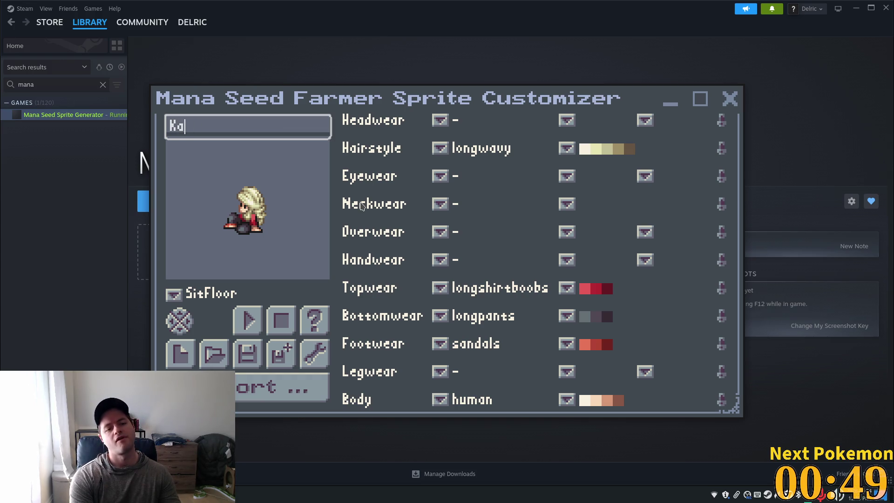
text(ren)
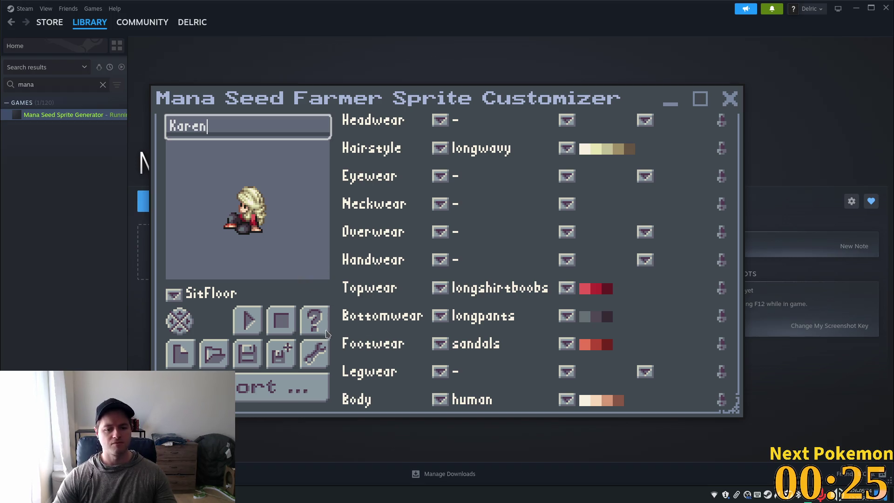
- Save the Karen character as Karen.msfbc in the Documents folder
click(286, 355)
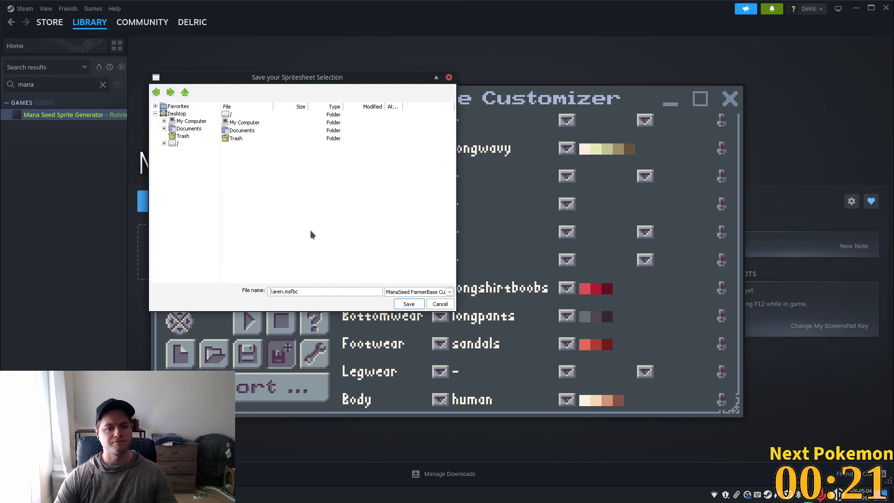
double_click(238, 134)
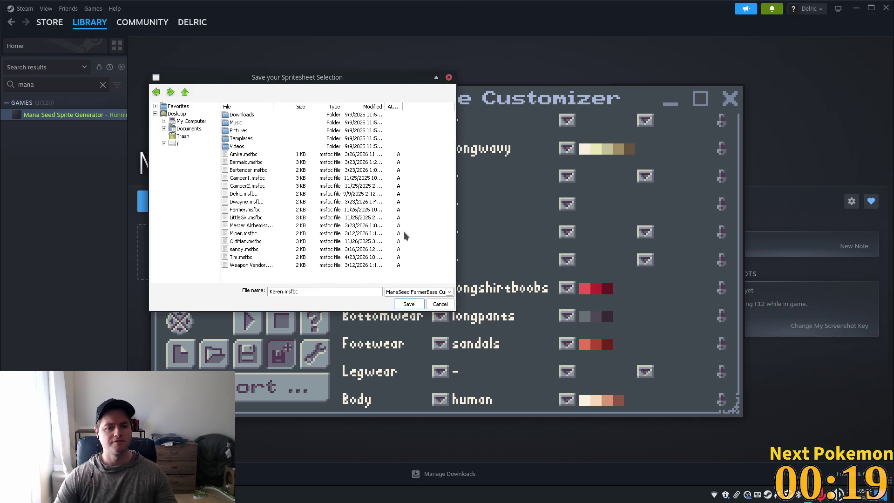
click(409, 304)
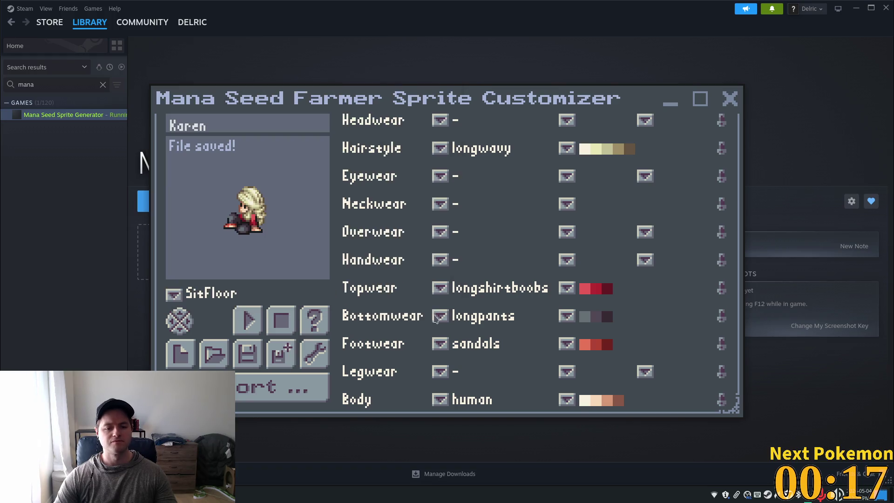
- Export Karen's spritesheet as Karen.png, then reload the Pokémon game's missions panel
click(292, 383)
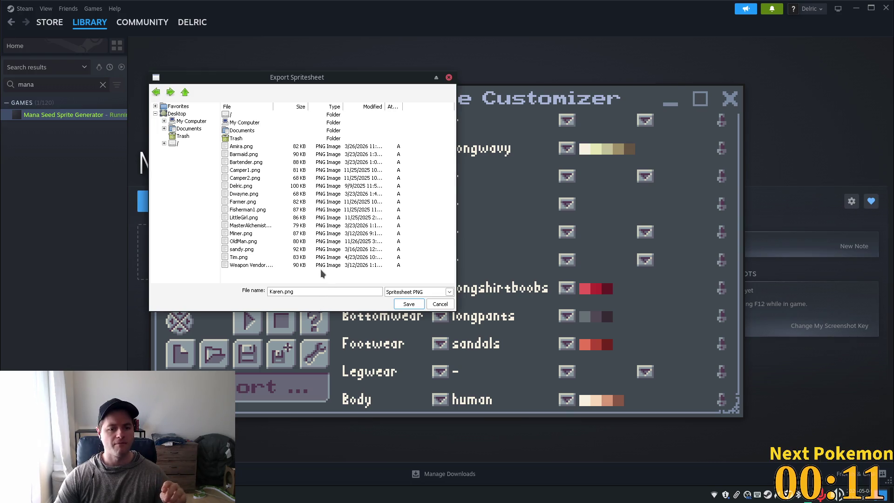
click(404, 305)
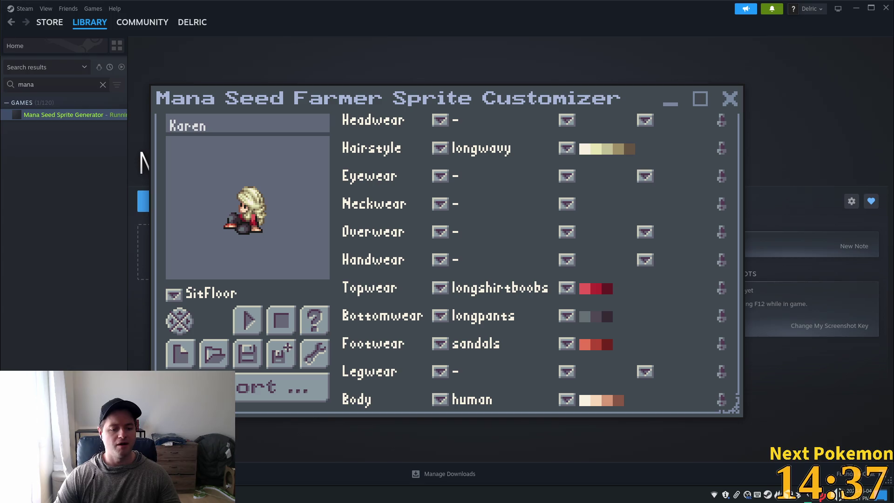
key(alt+Tab)
click(495, 103)
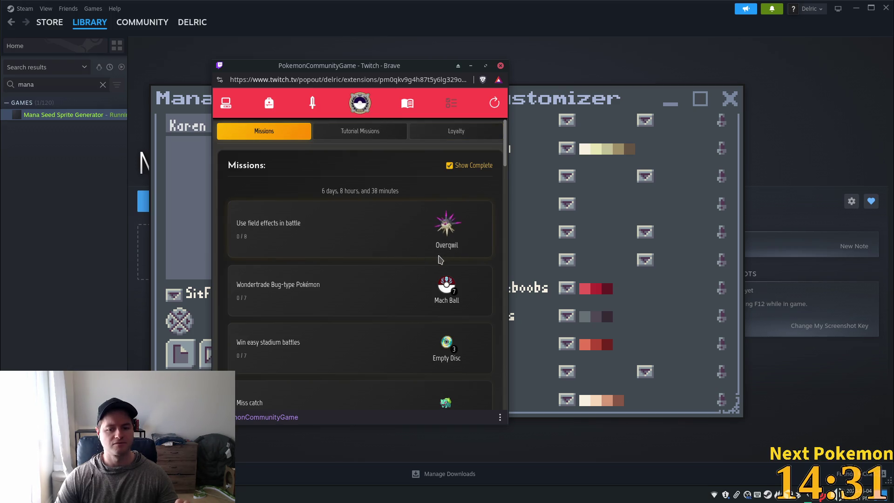
scroll(403, 247, down, 2)
scroll(403, 248, up, 2)
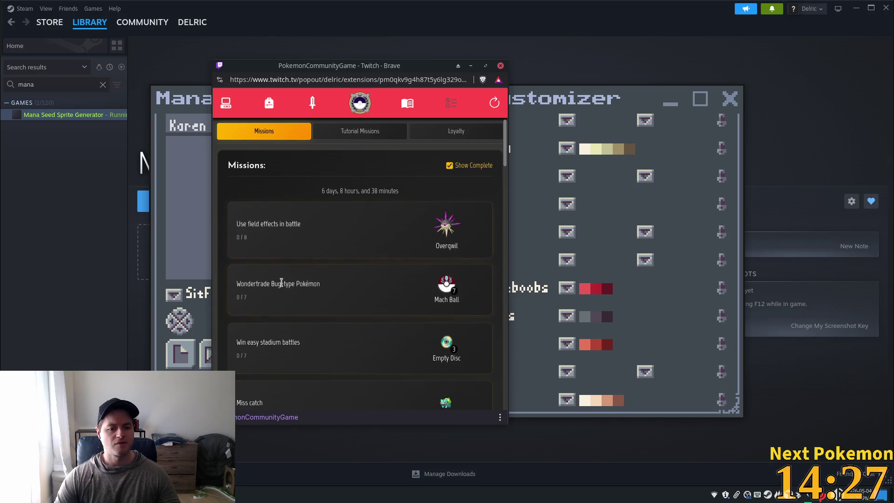
scroll(349, 293, down, 1)
scroll(349, 293, down, 4)
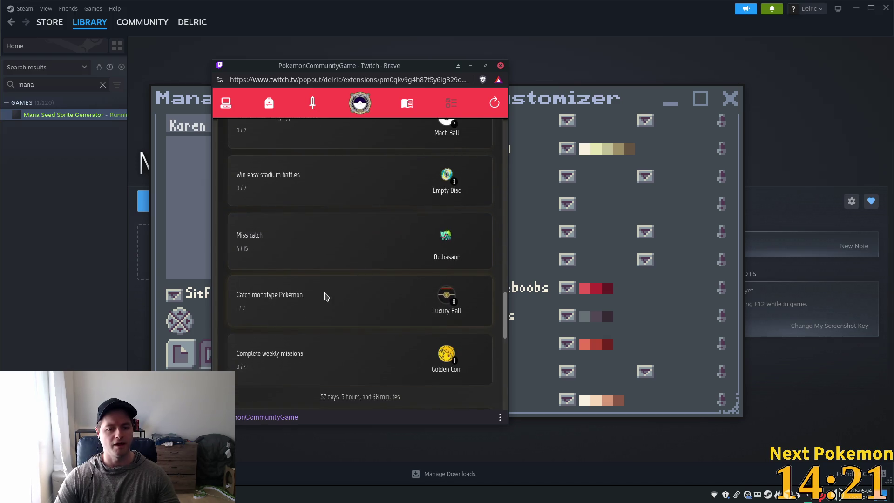
scroll(326, 295, up, 2)
scroll(323, 265, up, 3)
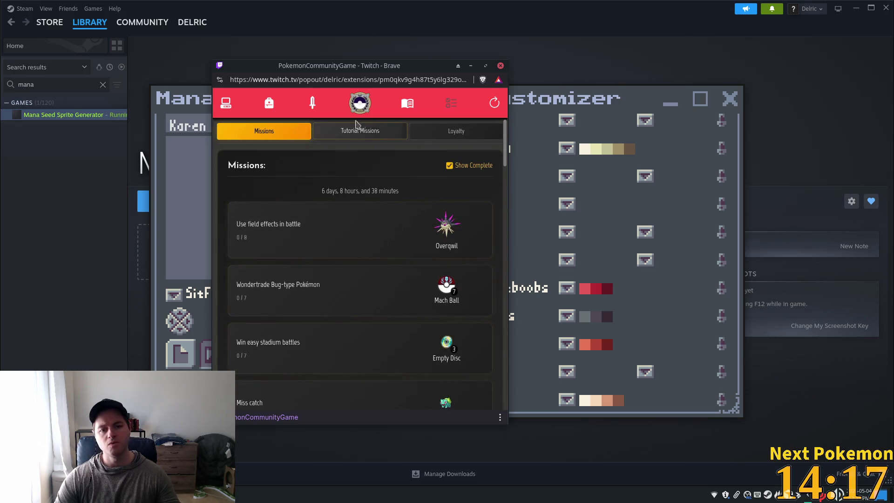
click(226, 103)
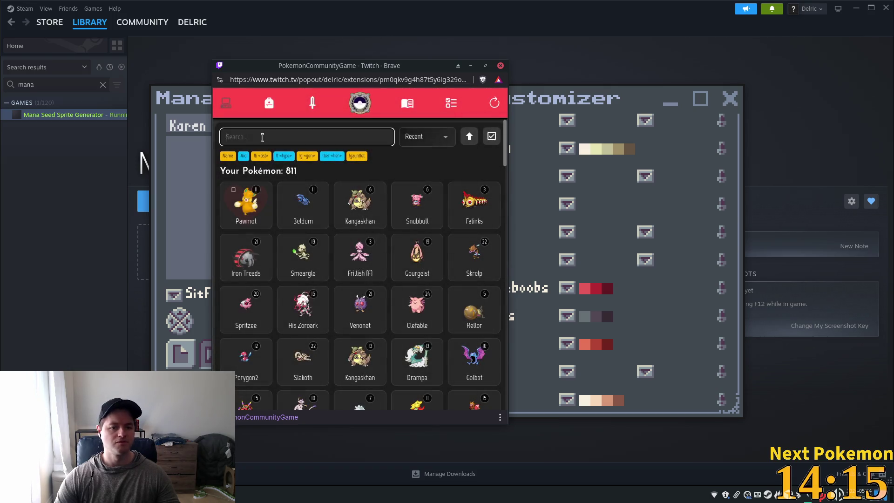
- Filter the Pokémon collection with 'lt bug' and sort the results by ID
text(lt bug)
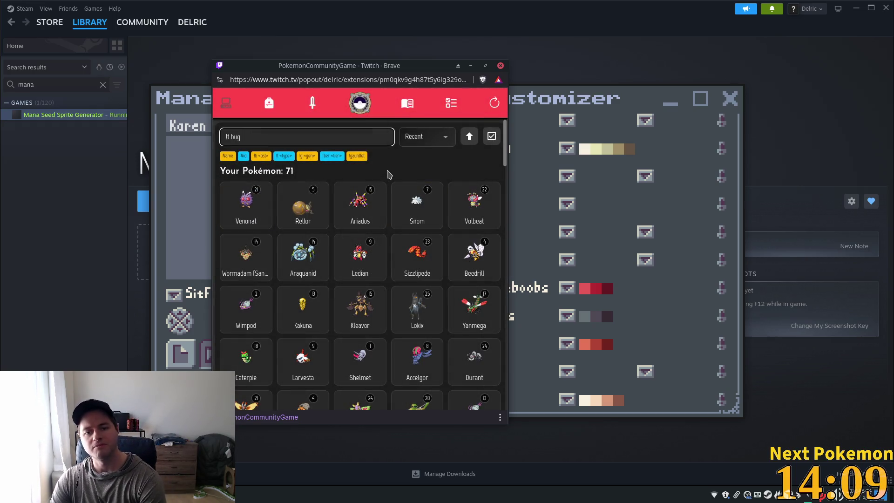
click(421, 137)
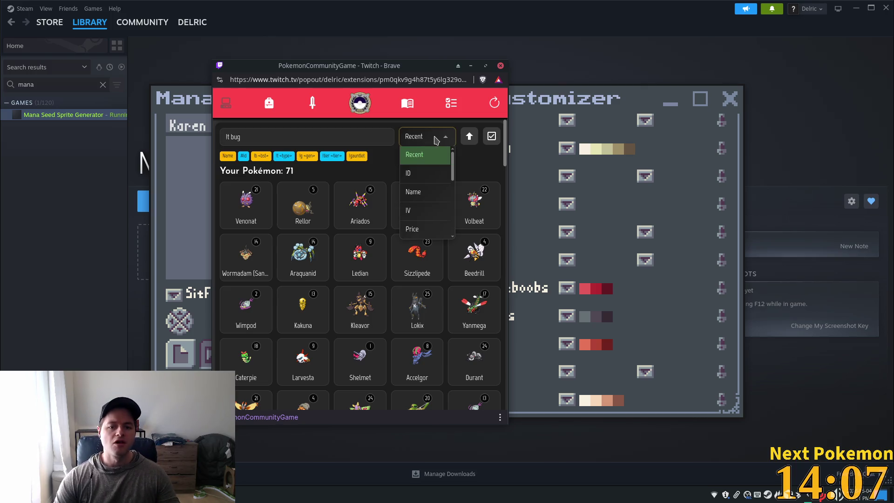
click(425, 172)
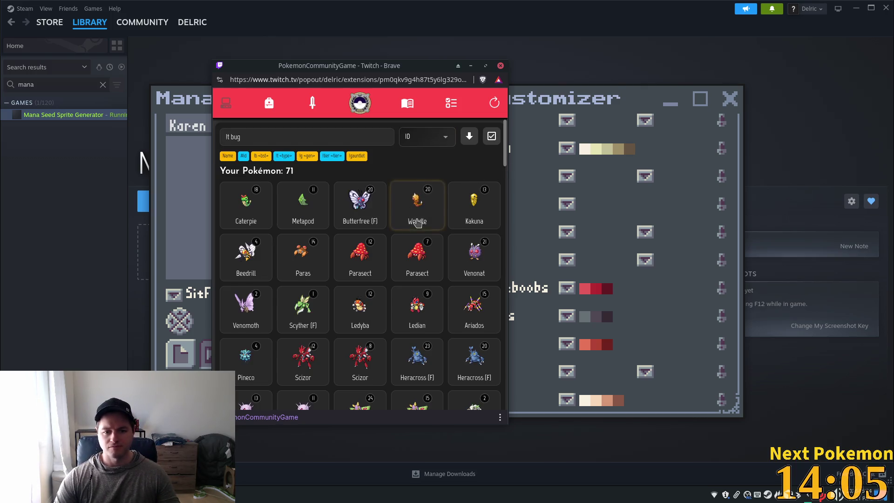
scroll(418, 204, down, 1)
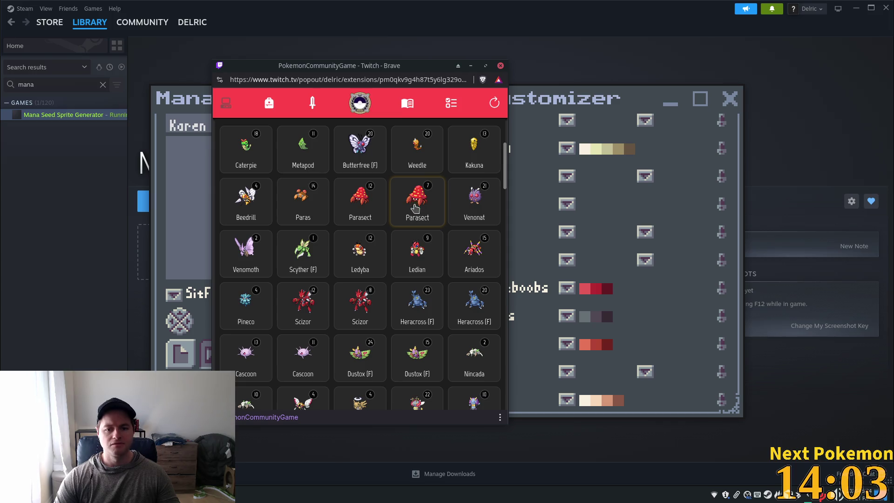
- Wondertrade away the level-12 Parasect and close the received Beedrill's details
click(410, 202)
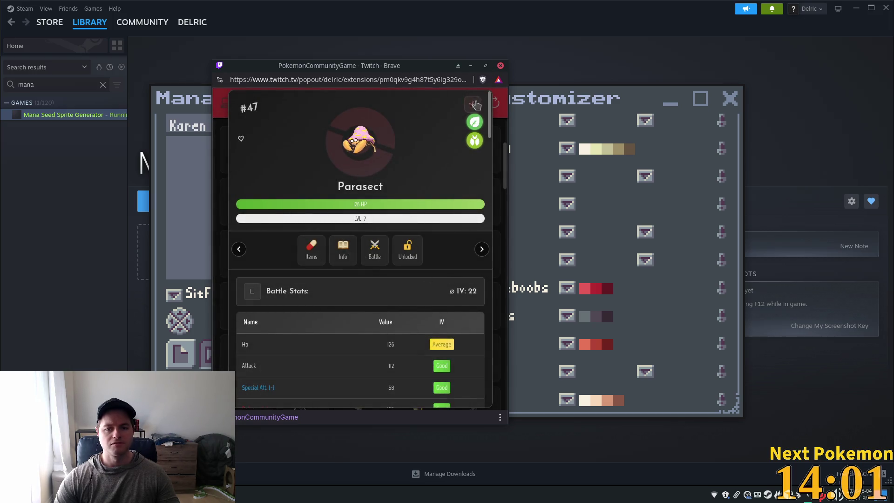
click(472, 104)
click(360, 202)
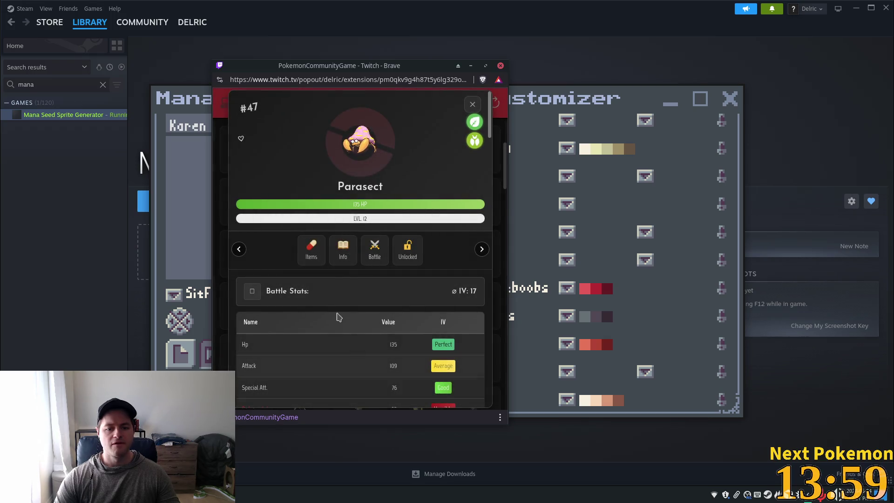
scroll(347, 279, down, 7)
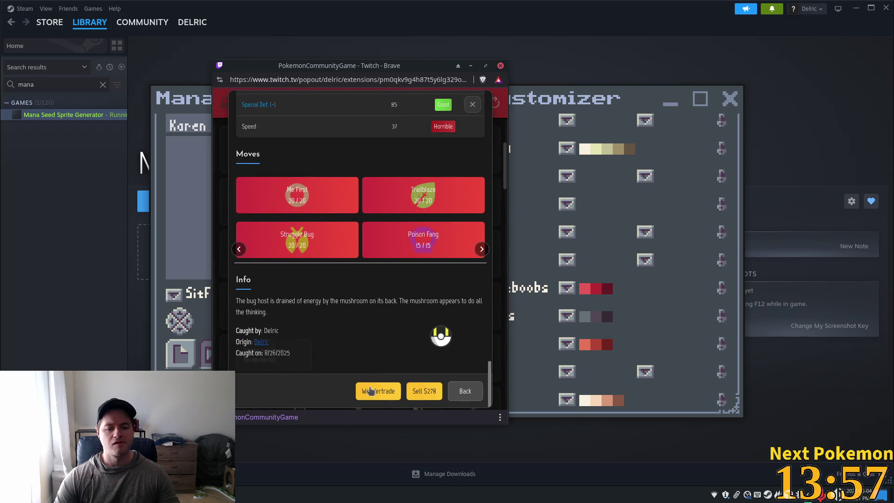
click(371, 391)
click(359, 261)
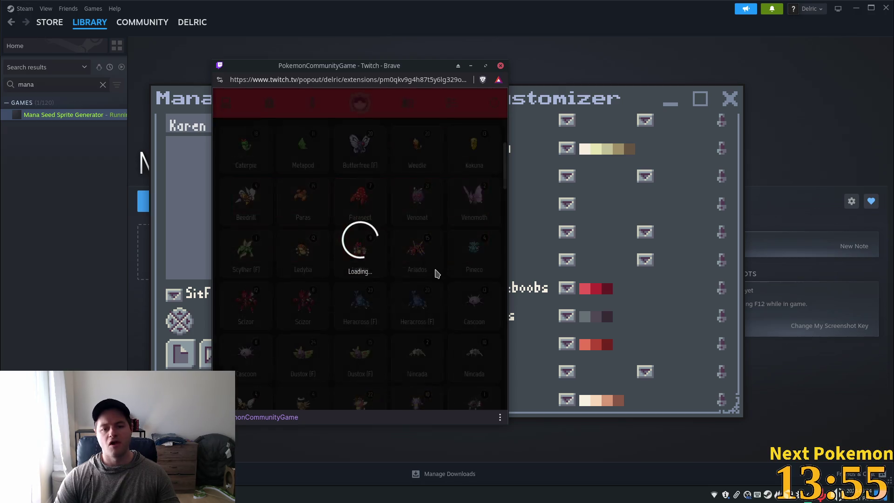
click(473, 104)
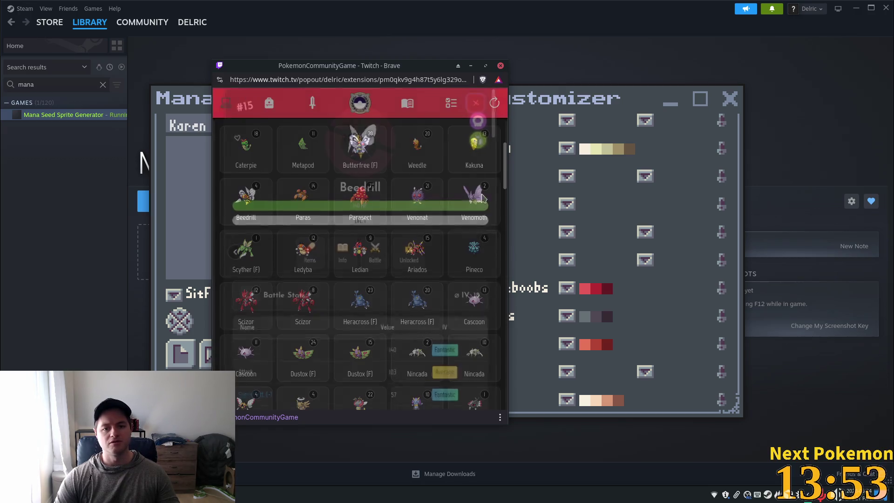
- Return to the search box and select the 'lt bug' text for replacement
scroll(263, 163, up, 2)
click(263, 135)
text(lt bug)
triple_click(261, 135)
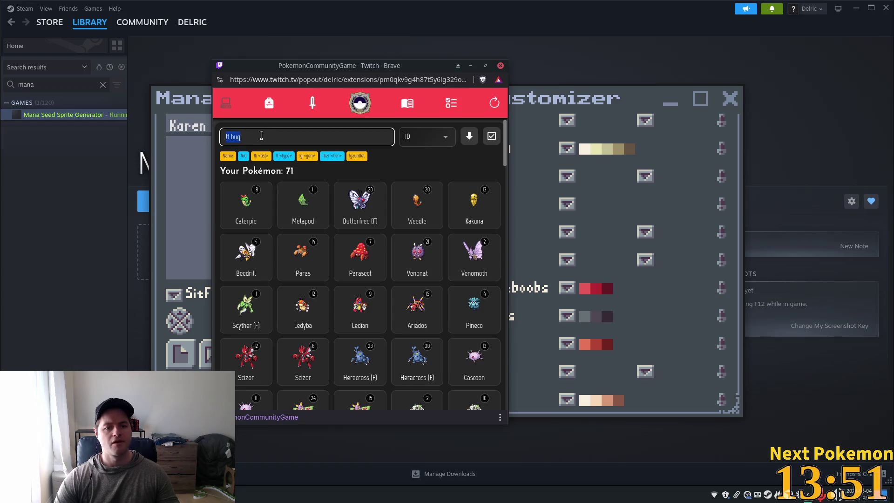
- Search 'pawm' and look through Pawmot's battle stats before closing its details
text(pawm)
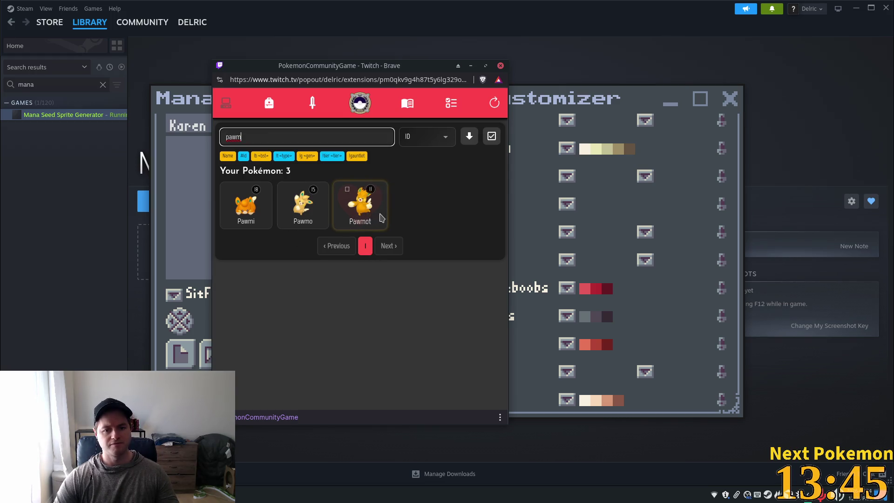
click(362, 207)
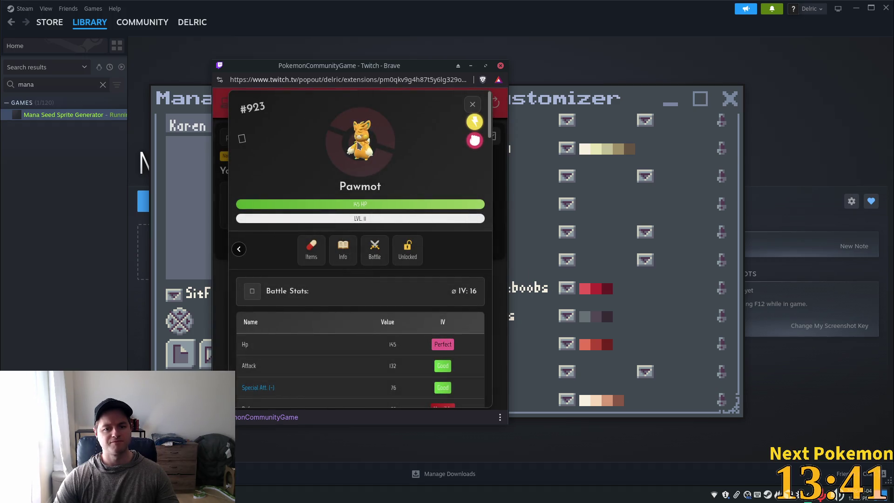
scroll(421, 204, down, 5)
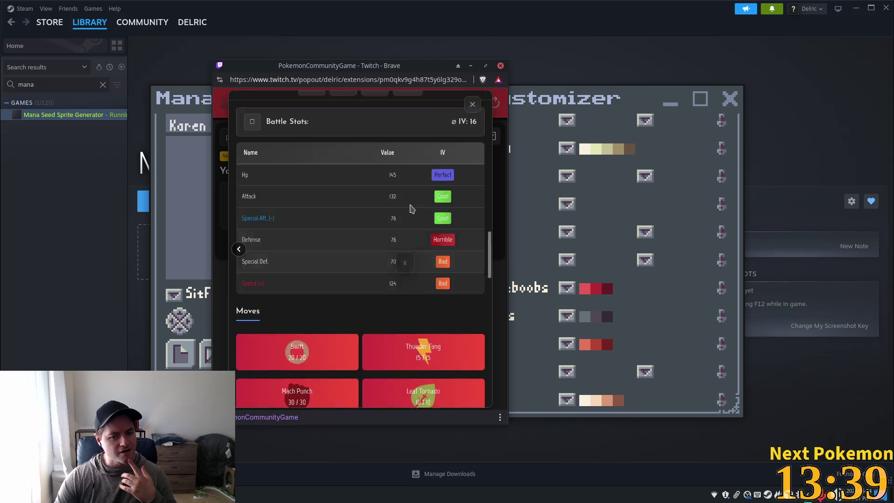
scroll(412, 206, up, 5)
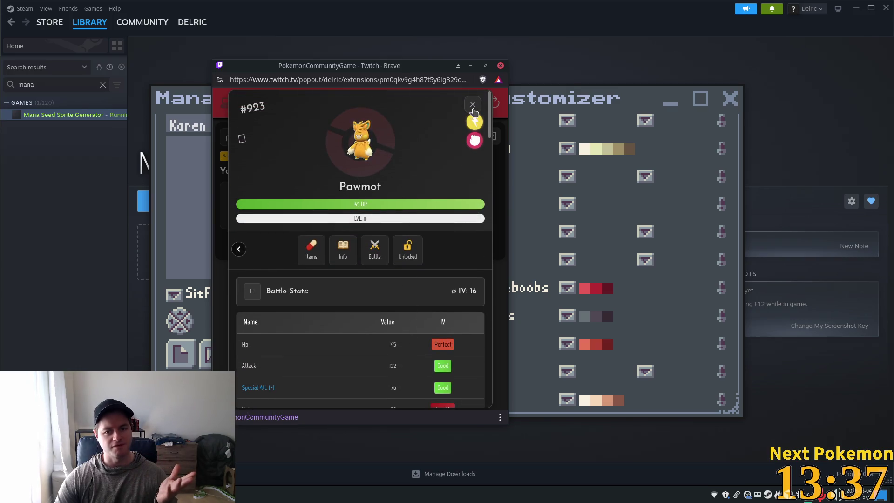
click(472, 105)
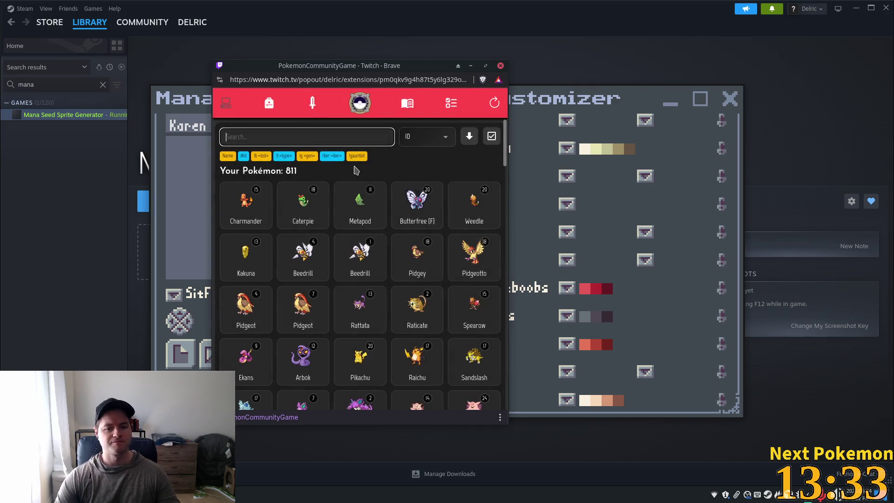
- Sort the Pokémon by most recent and search for 'dratini'
click(426, 136)
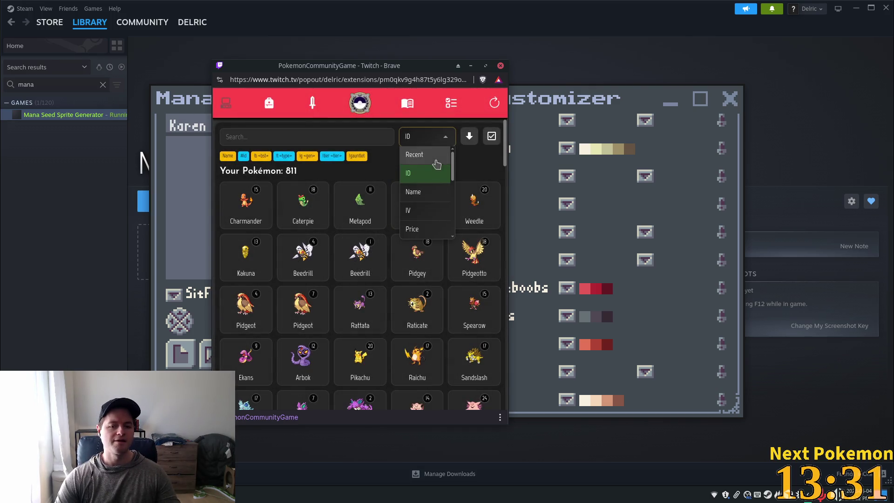
click(426, 155)
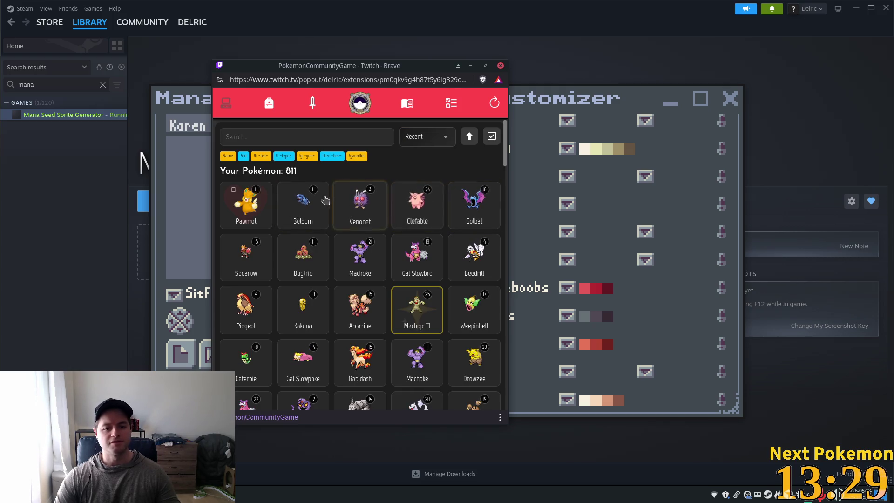
click(318, 137)
text(eg)
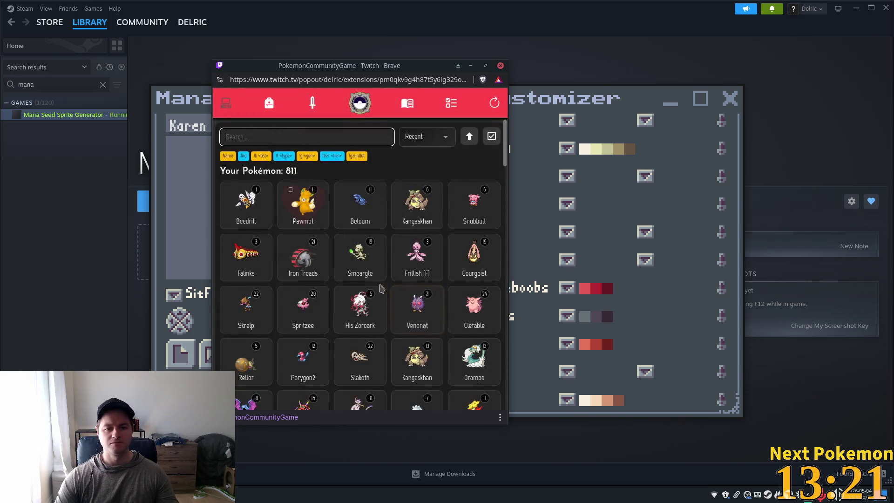
text(dra)
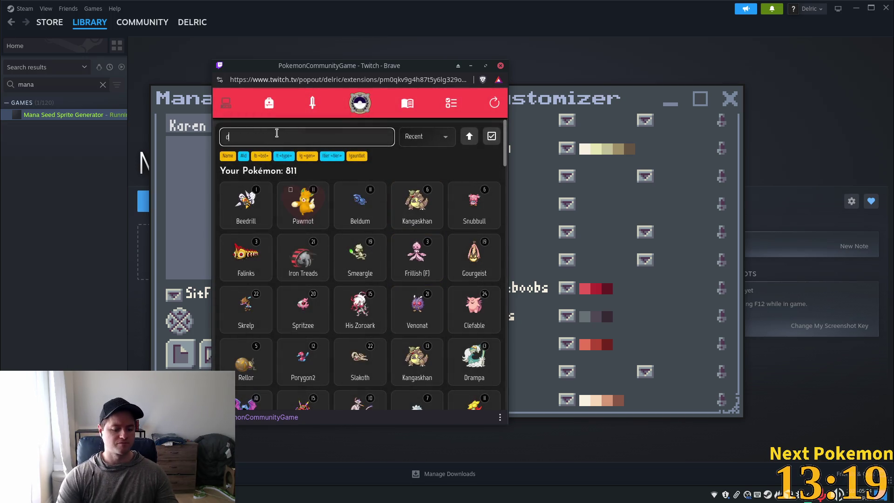
text(tini)
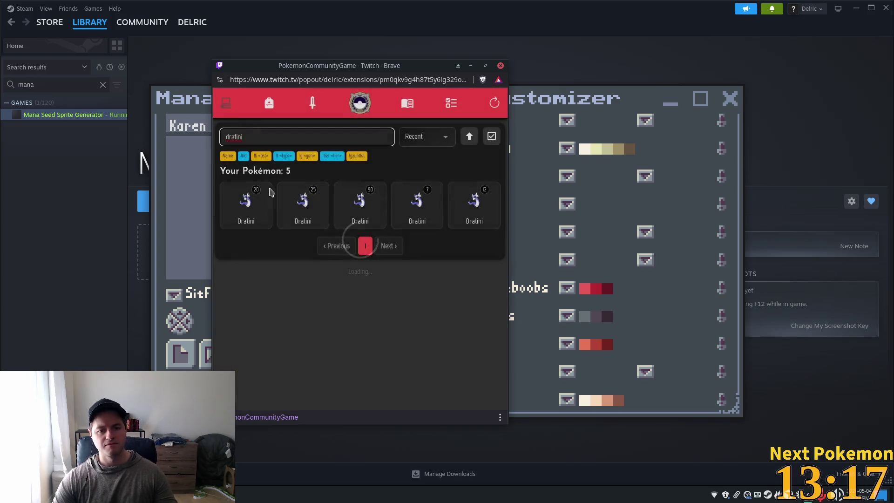
- View the level-90 Dratini's stats, clear the search, and return to the Mana Seed customizer
click(370, 207)
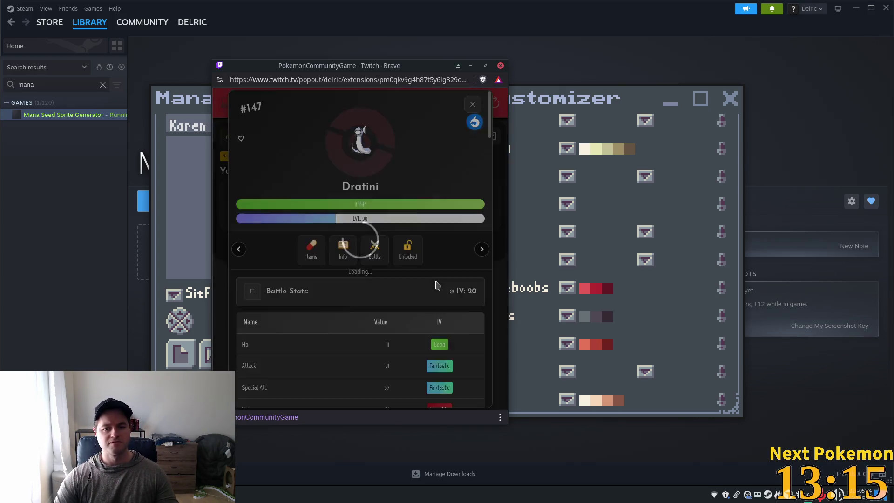
click(242, 141)
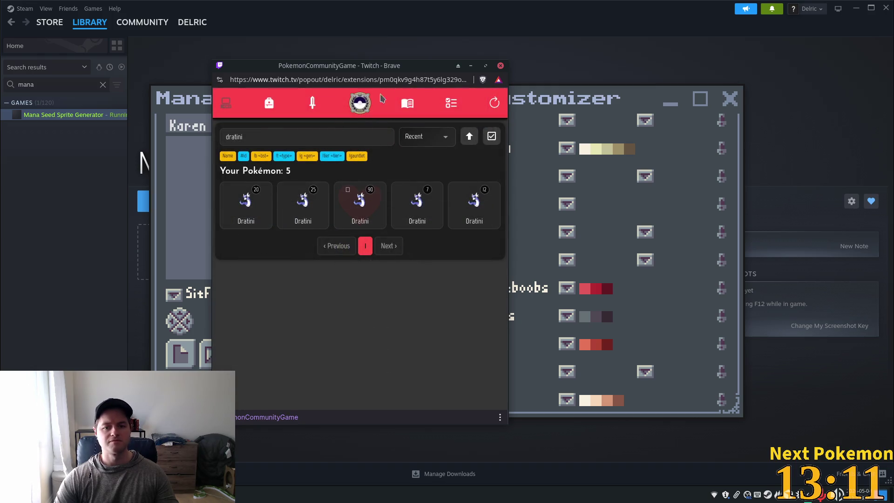
double_click(268, 137)
key(BackSpace)
click(494, 103)
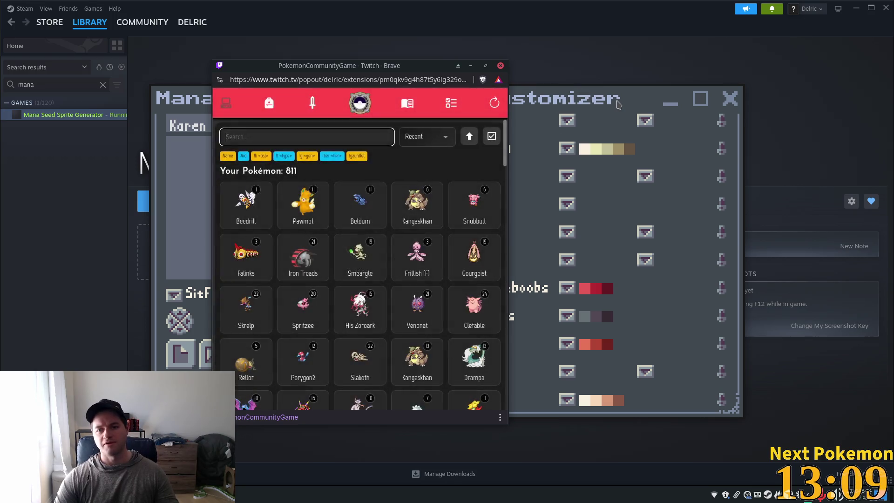
click(619, 104)
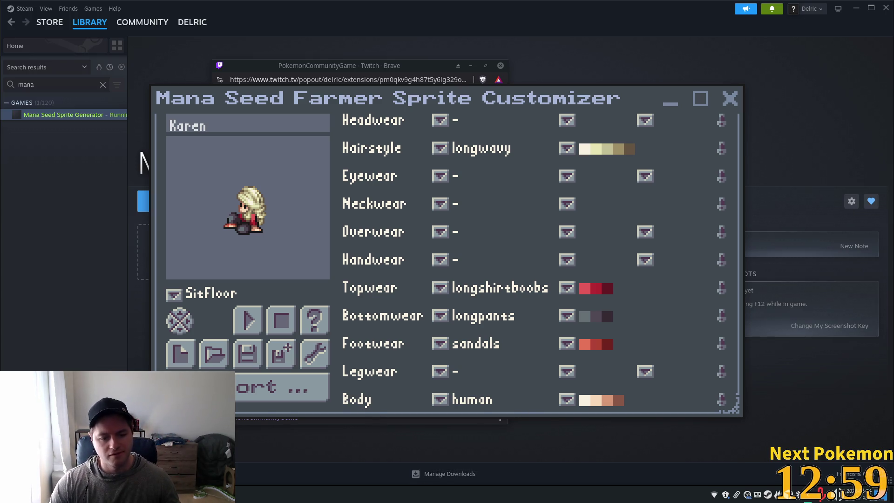
- In Godot, clear the FileSystem filter, filter files by 'old', and try duplicating the old man scene
click(245, 499)
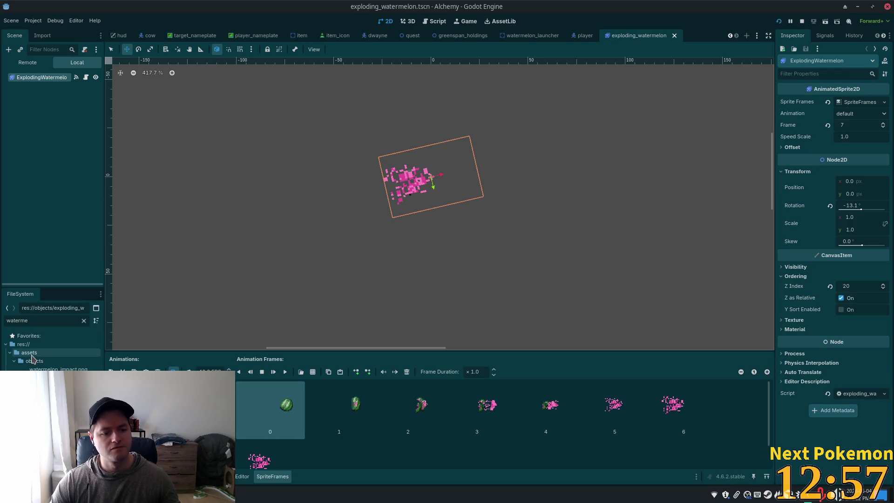
click(84, 322)
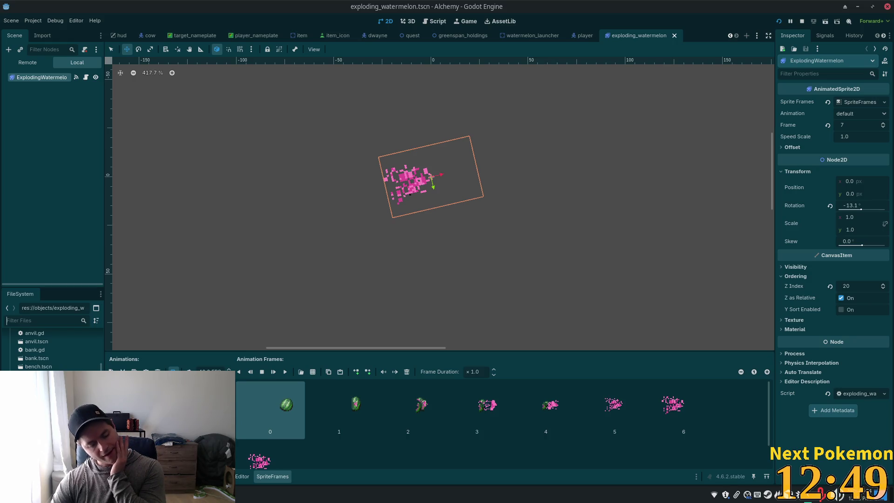
key(Down)
key(Down)
key(Down)
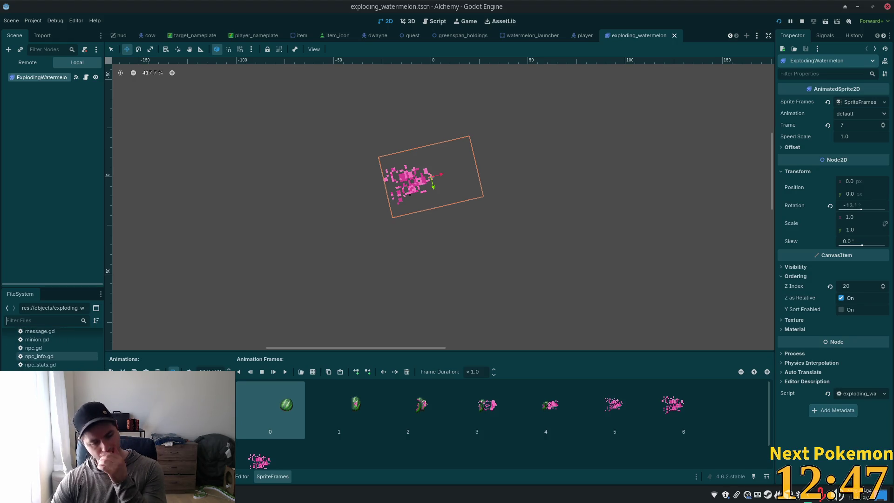
scroll(51, 349, down, 5)
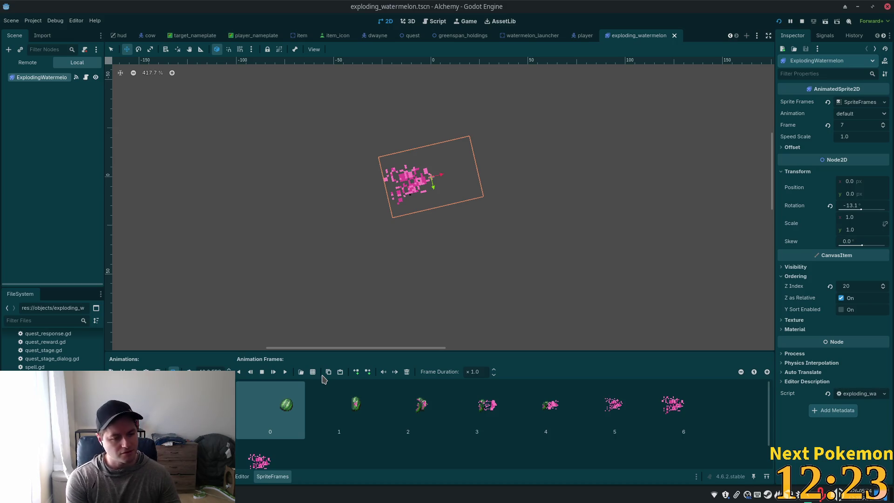
text(old)
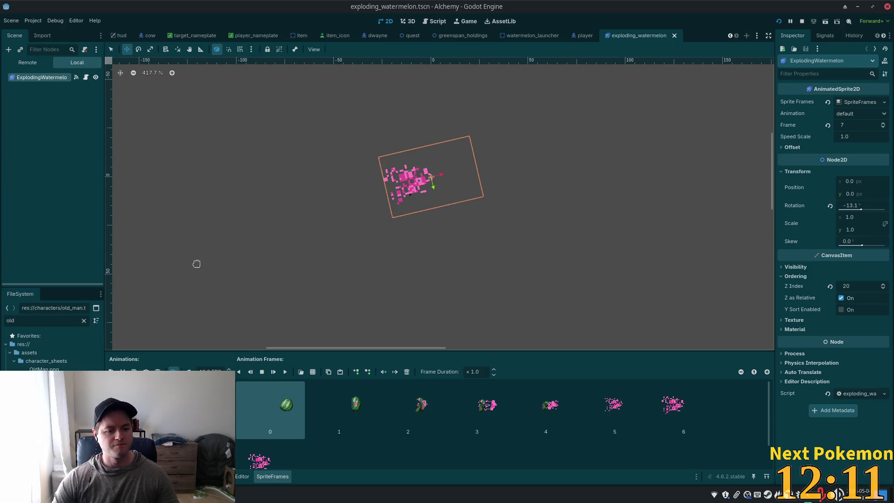
key(ctrl+d)
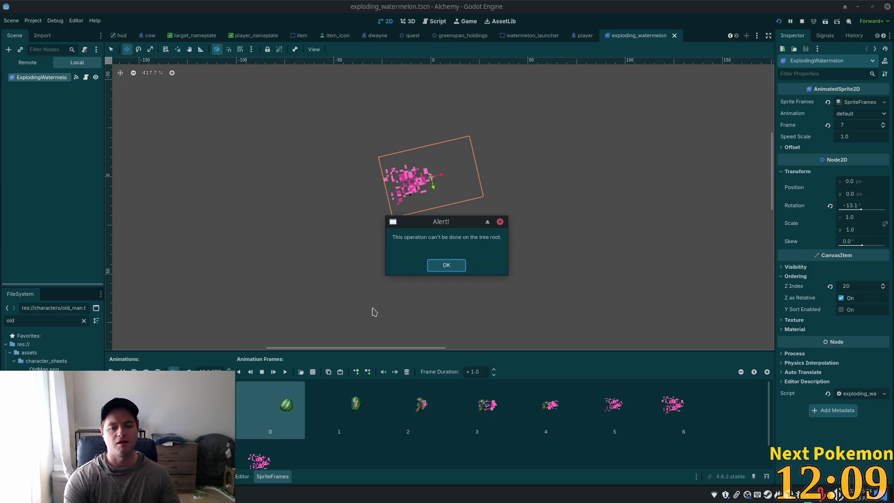
- Dismiss the tree-root alert and duplicate old_man.tscn as karen.tscn
click(500, 222)
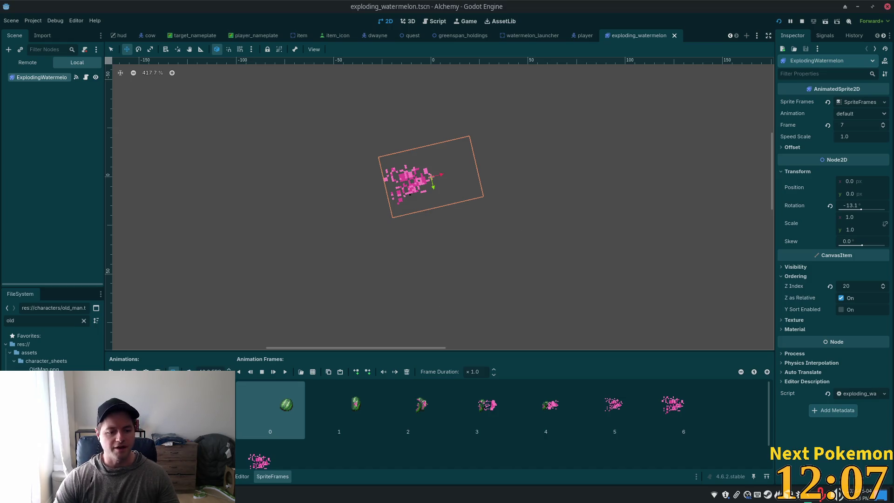
key(ctrl+d)
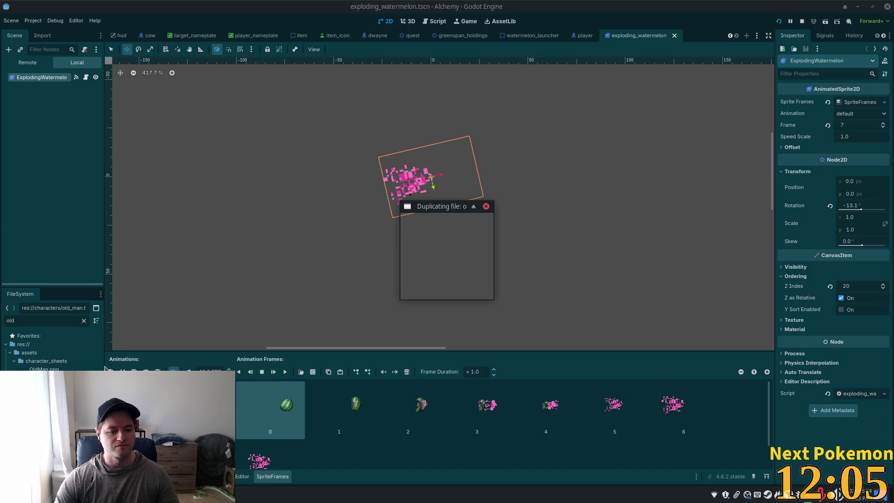
text(Kr)
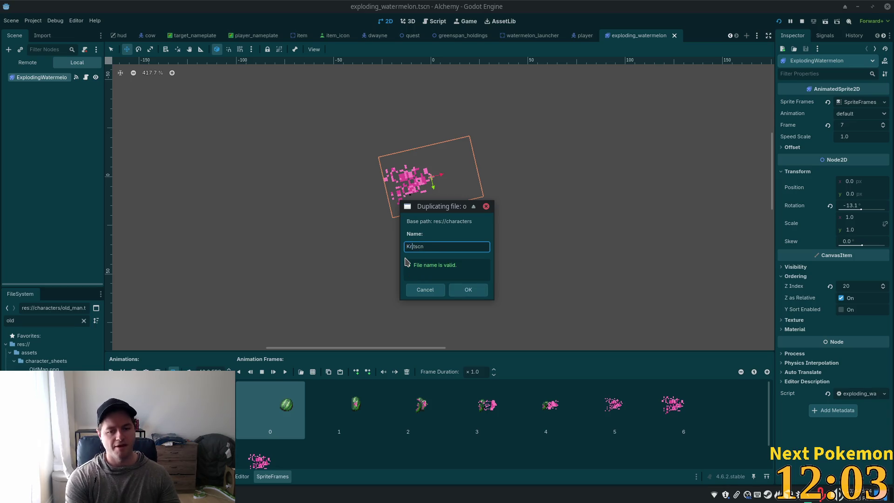
text(ka)
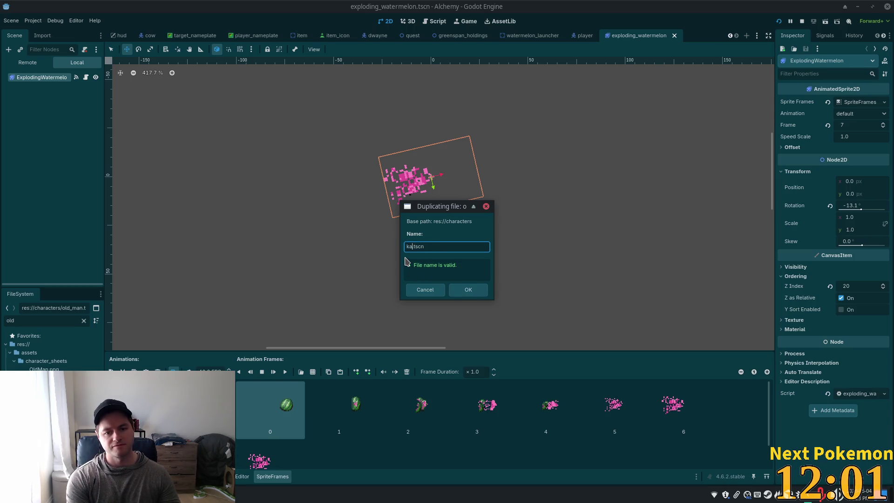
text(n)
key(Return)
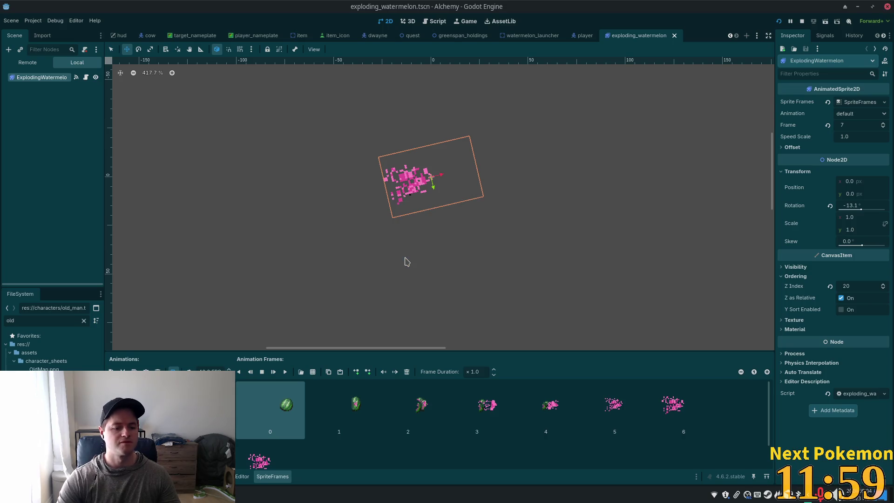
key(BackSpace)
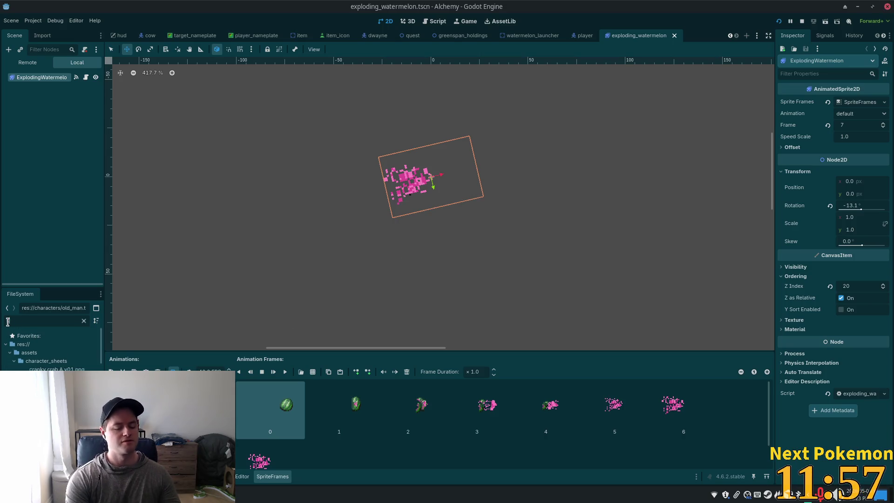
text(karen)
- Open karen.tscn, centre the sprite, and inspect the AnimatedSprite2D's sprite frames
double_click(37, 360)
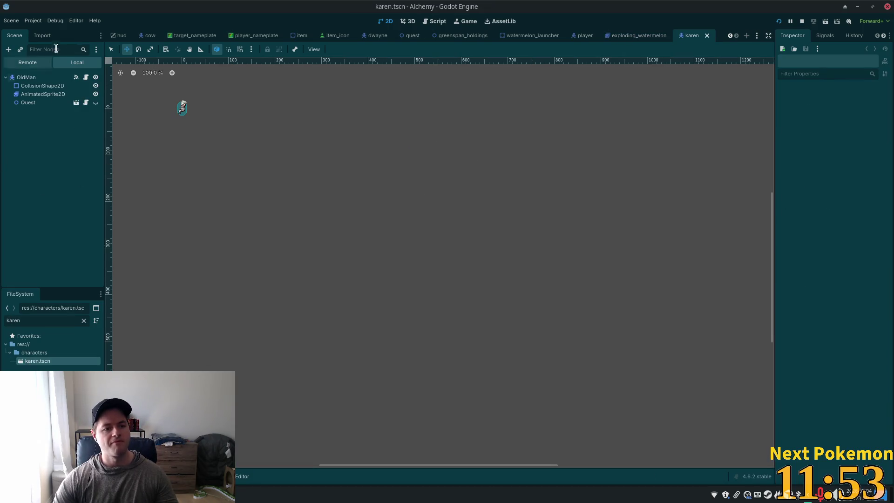
scroll(182, 110, up, 1)
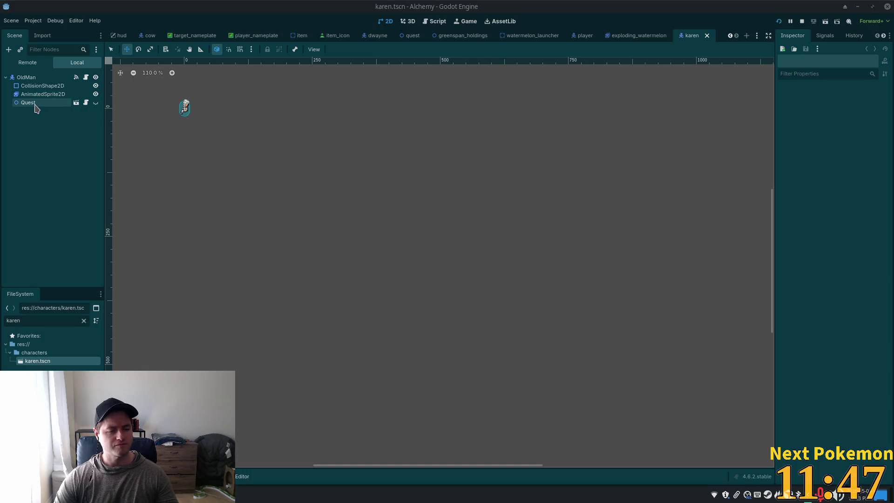
scroll(184, 136, up, 4)
drag(202, 135, 459, 343)
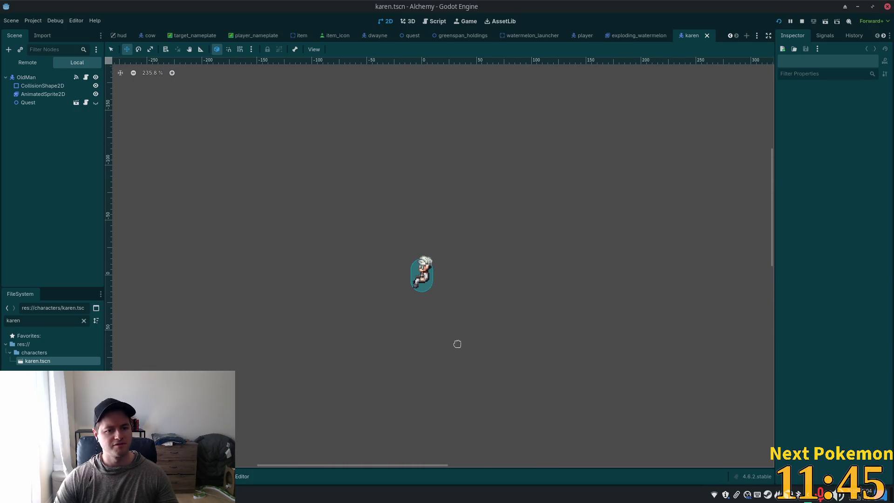
scroll(447, 326, up, 4)
click(56, 77)
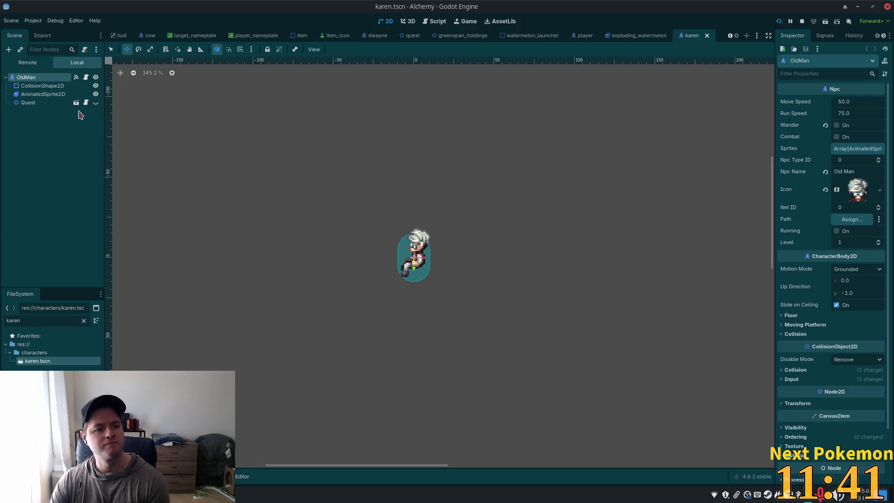
click(43, 94)
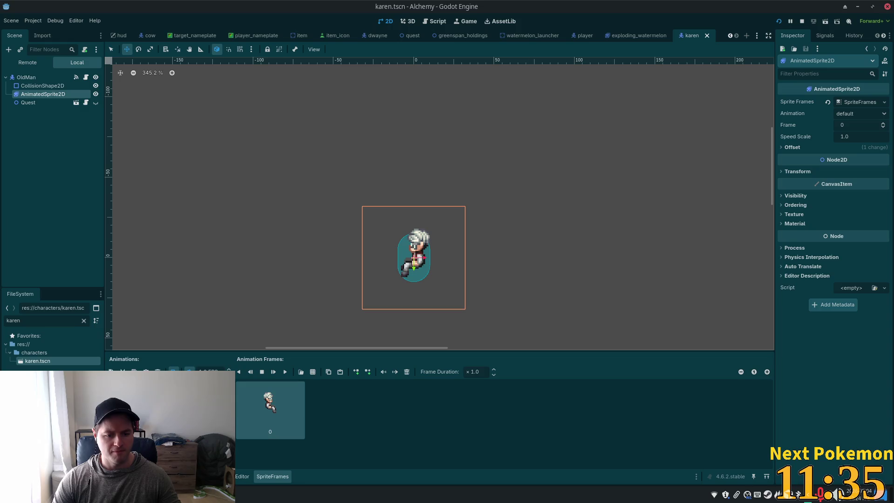
key(alt+Tab)
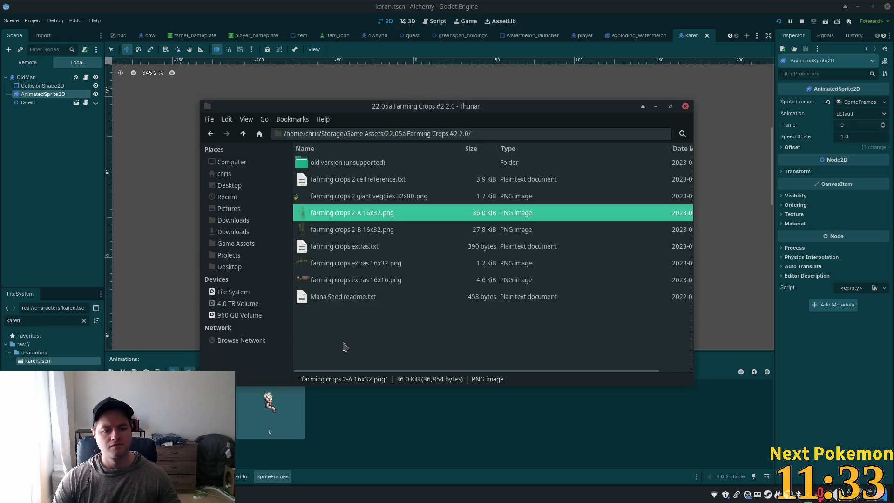
- Open the Desktop folder of character PNGs and place a second Thunar window beside it
click(241, 267)
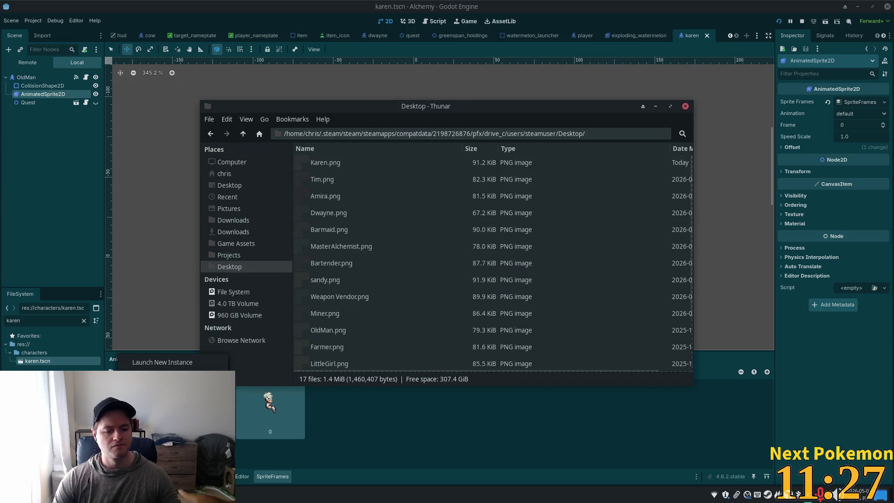
key(super+e)
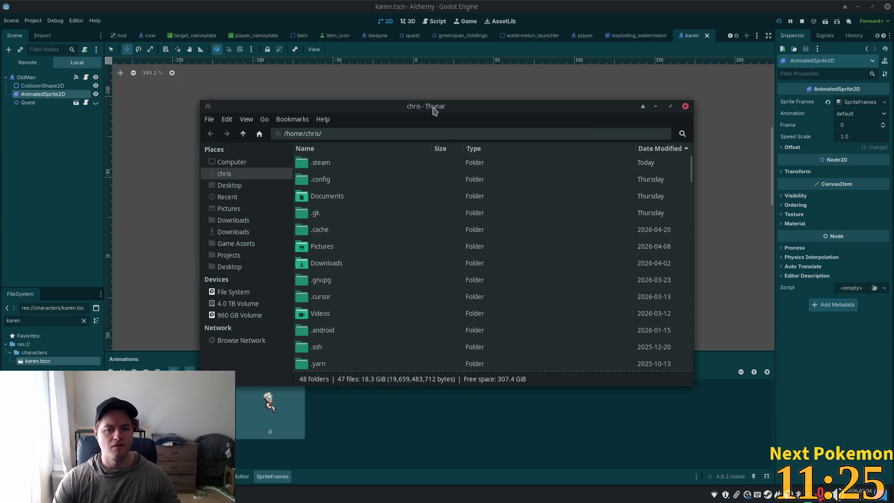
drag(431, 107, 247, 171)
drag(492, 108, 716, 129)
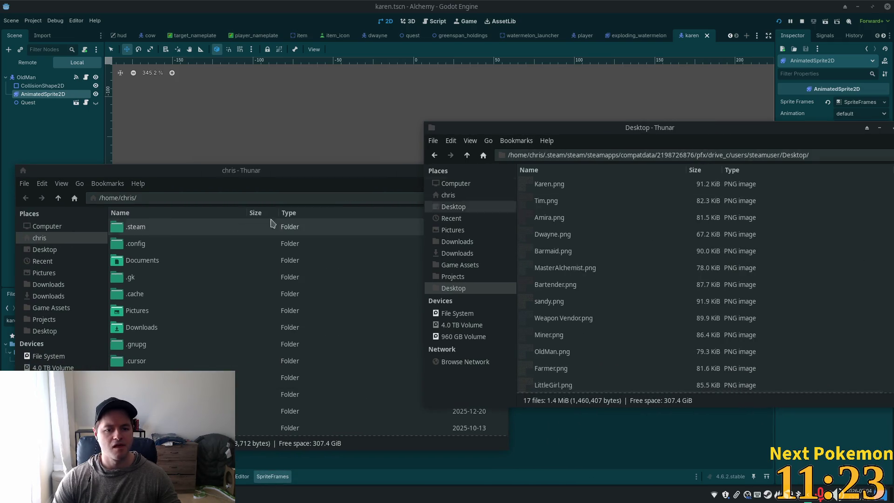
- Navigate home > Projects > alchemy-gd, peek into characters, and return to alchemy-gd
click(49, 307)
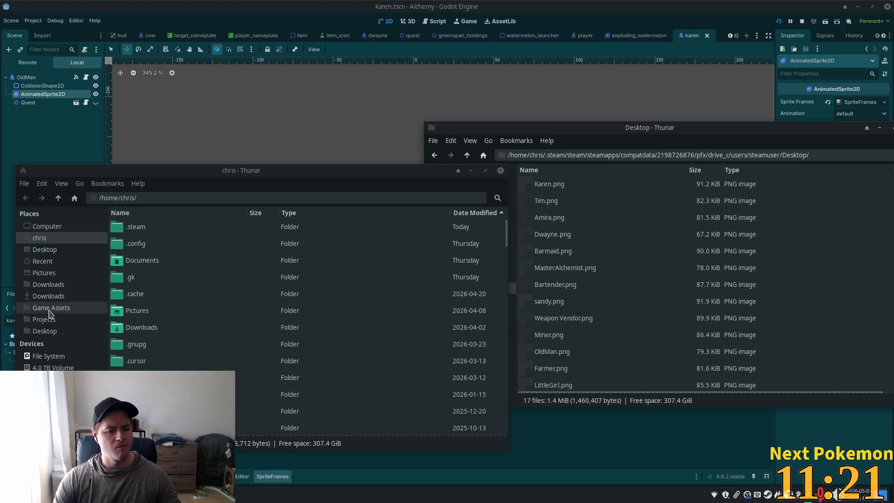
click(40, 237)
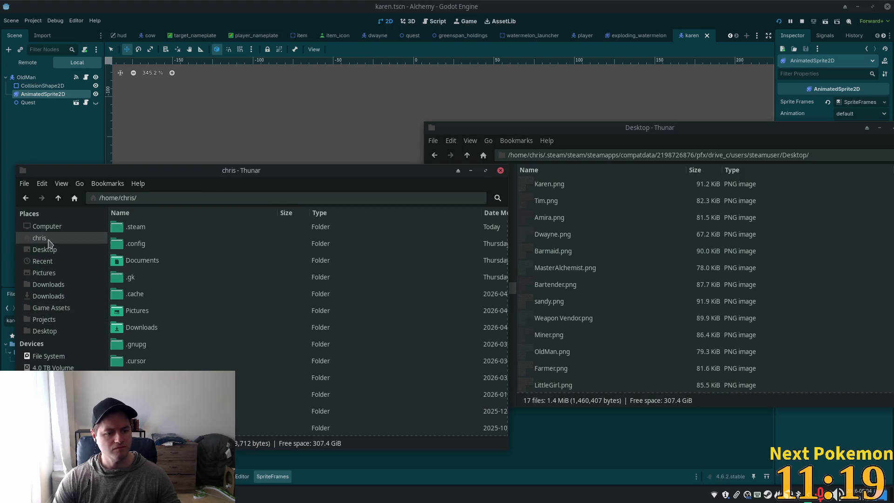
click(161, 367)
scroll(195, 354, down, 1)
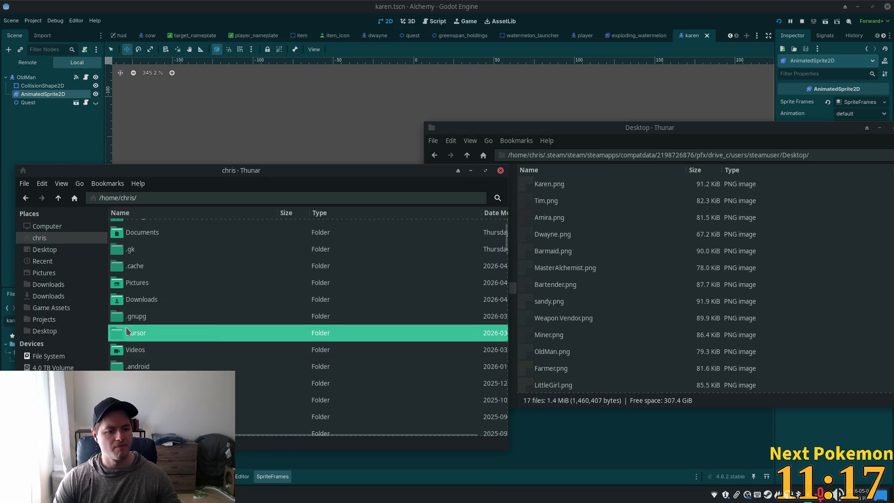
scroll(226, 346, down, 1)
click(61, 319)
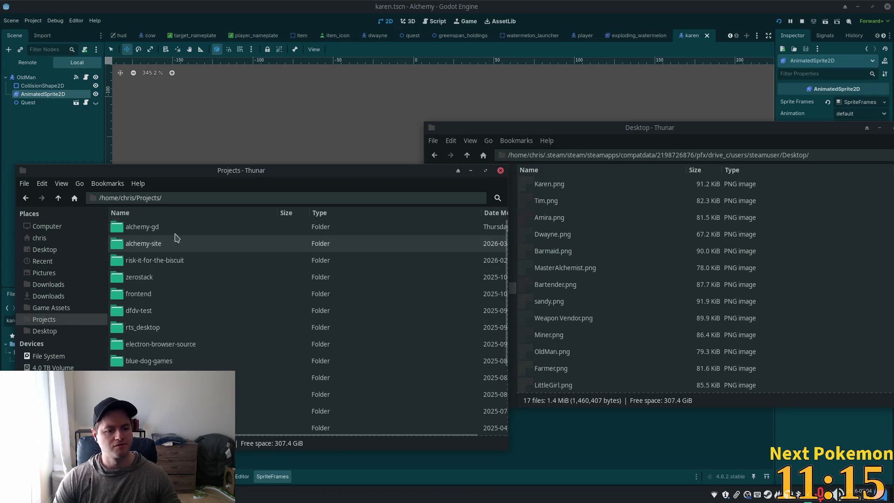
double_click(149, 227)
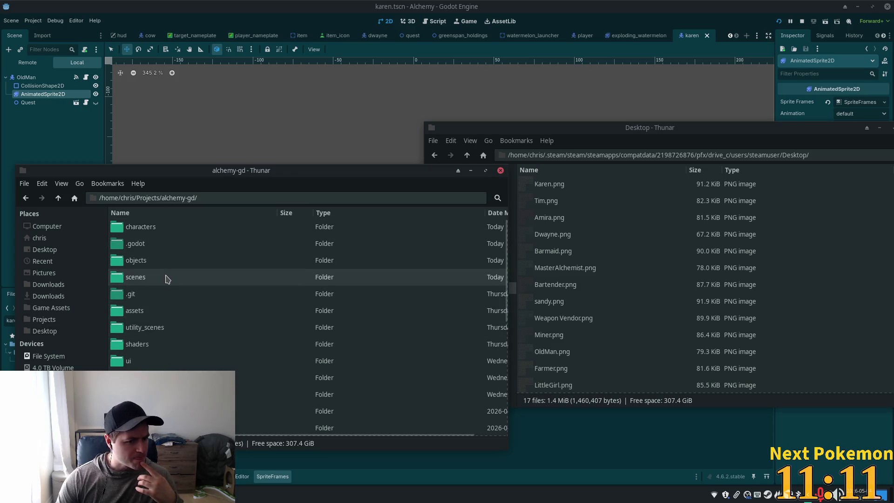
double_click(151, 233)
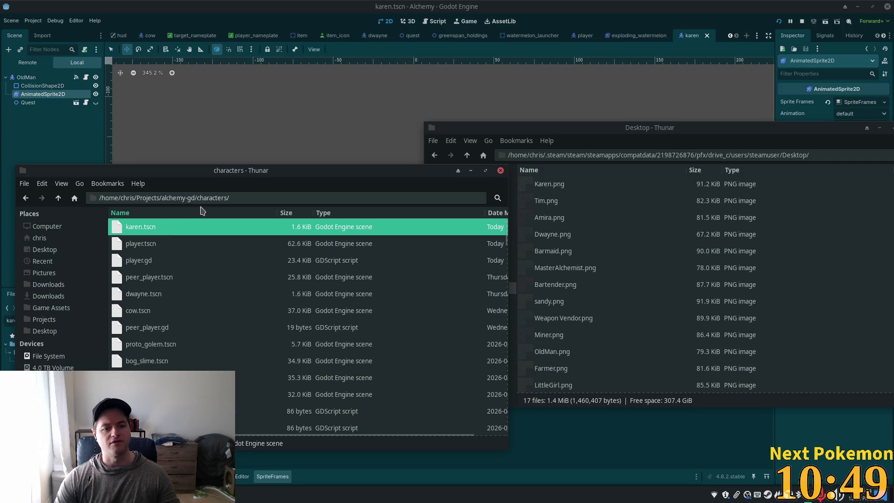
click(58, 198)
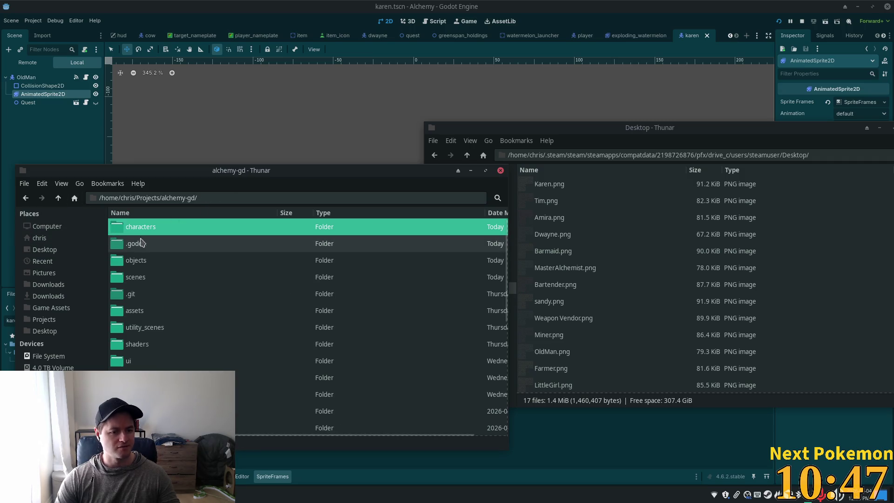
click(144, 260)
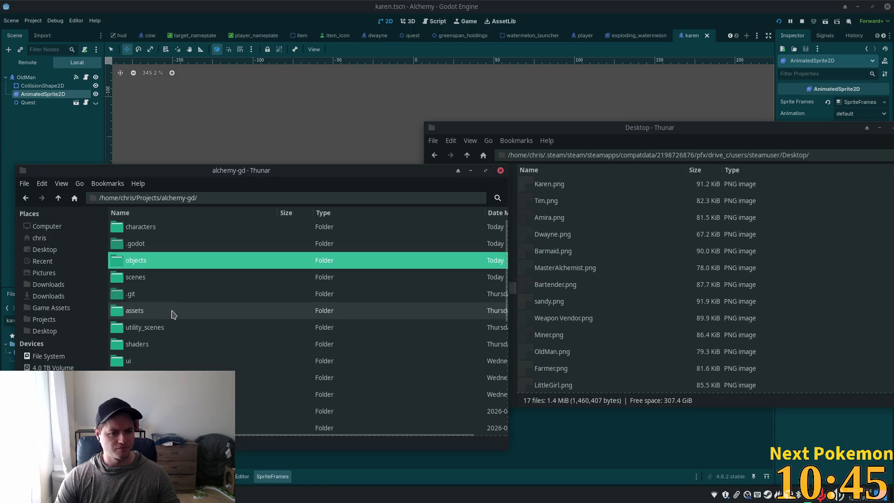
- Open assets/character_sheets and undo an accidental move of Karen.png from the Desktop
double_click(169, 310)
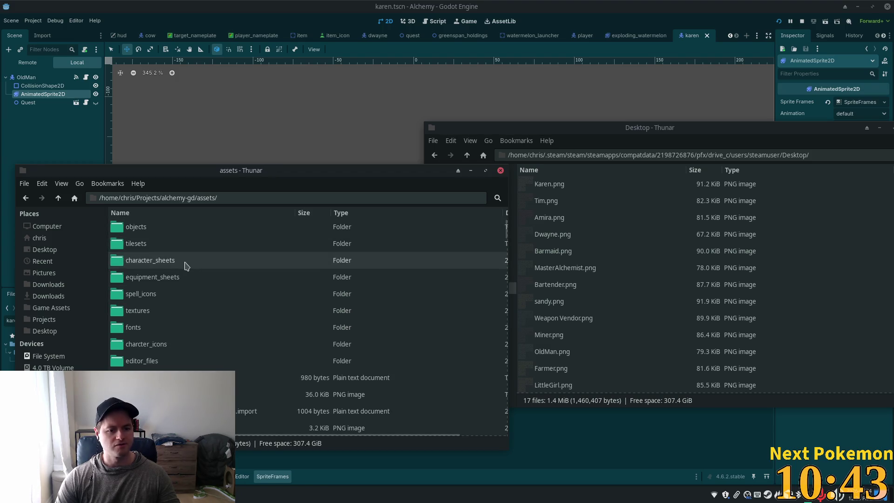
double_click(183, 260)
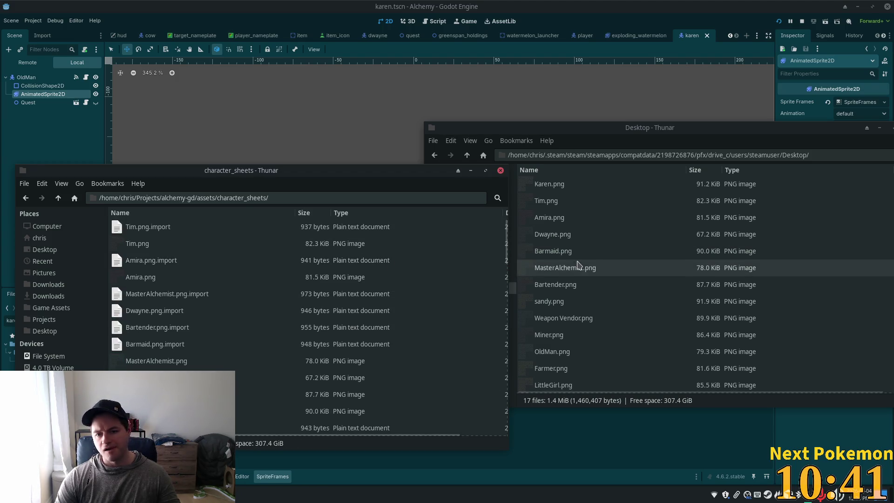
mouse_move(549, 184)
mouse_down()
mouse_move(289, 334)
mouse_move(302, 329)
mouse_move(195, 315)
mouse_move(188, 342)
mouse_up()
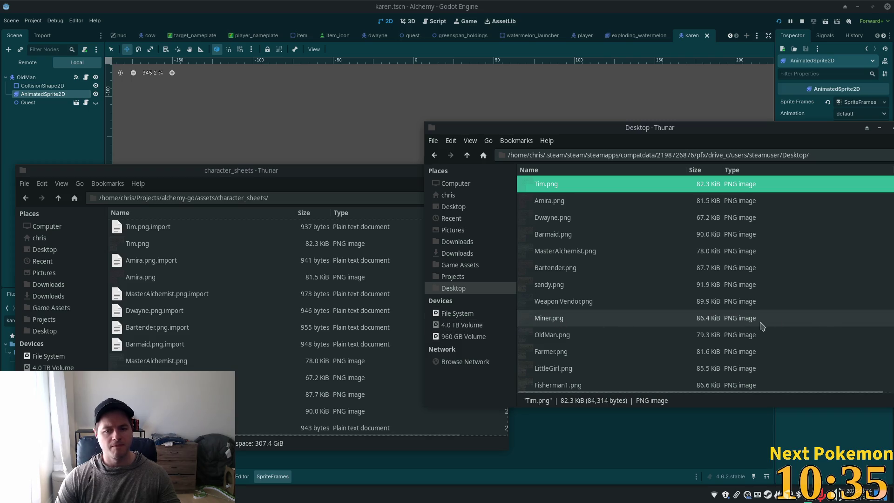
key(ctrl+z)
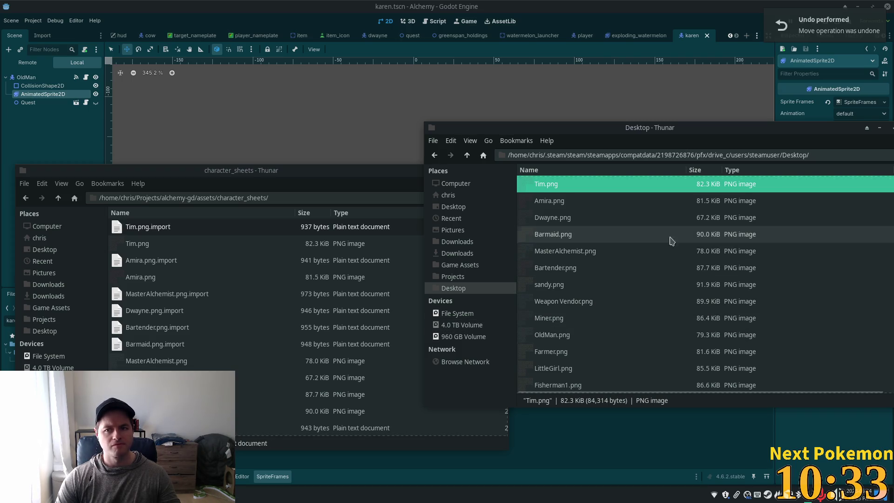
- Return to the Steam Desktop folder and select Karen.png for copying
click(649, 240)
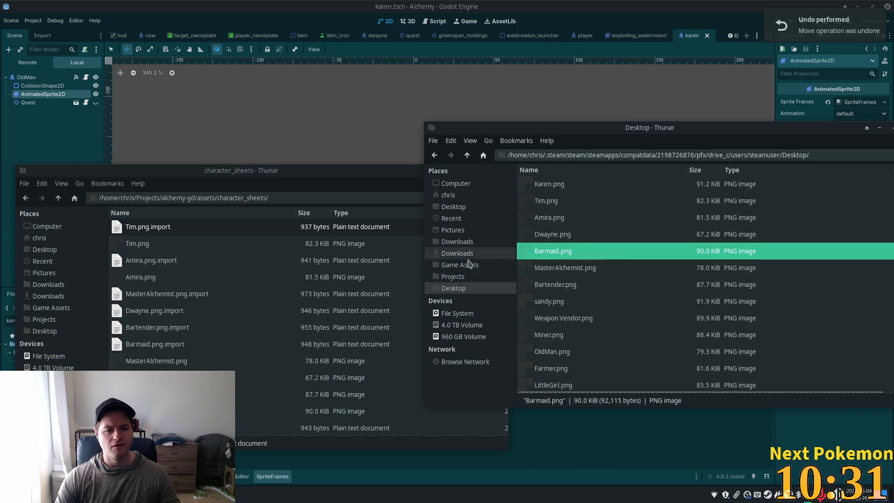
click(199, 275)
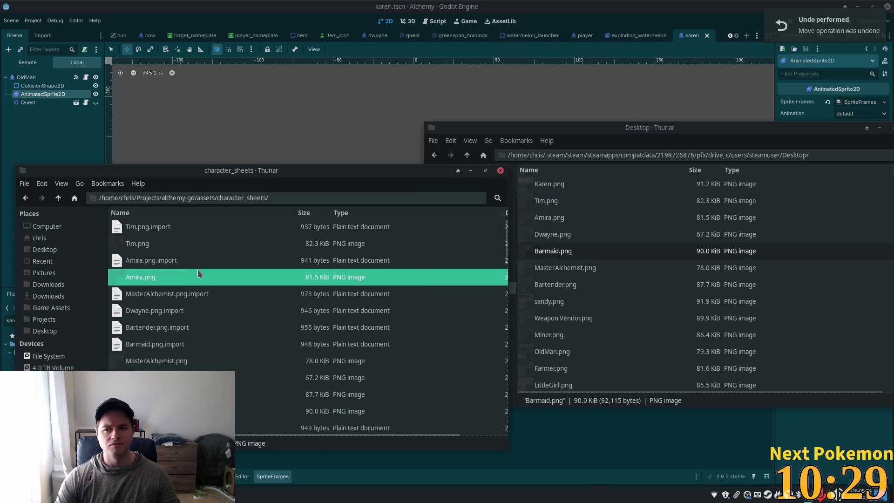
click(630, 205)
click(466, 155)
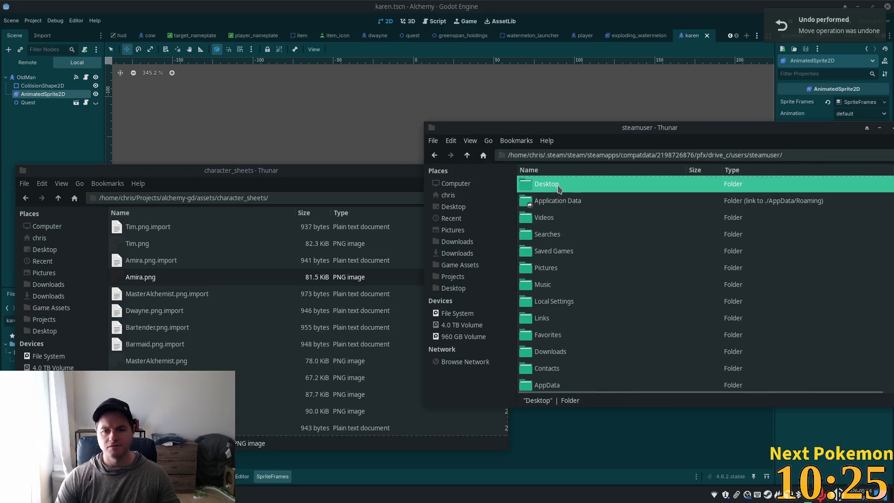
click(464, 289)
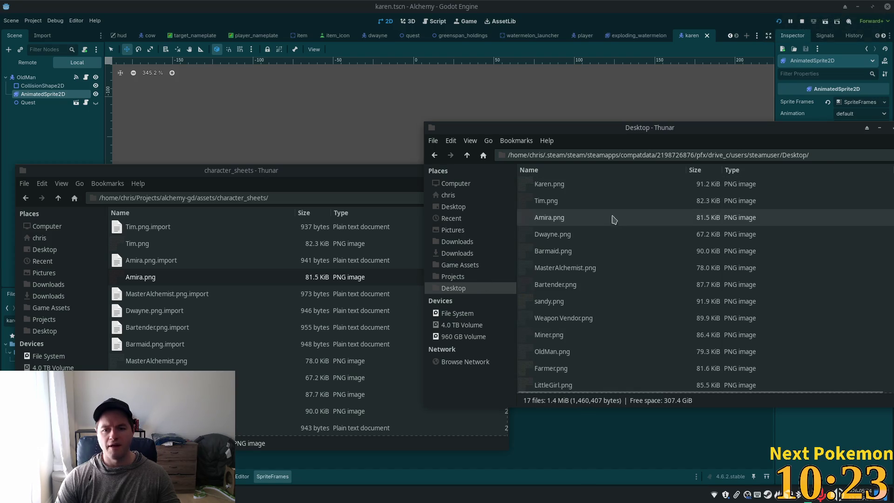
click(542, 186)
- Paste a copy of Karen.png into character_sheets and switch back to Godot
click(213, 251)
key(ctrl+v)
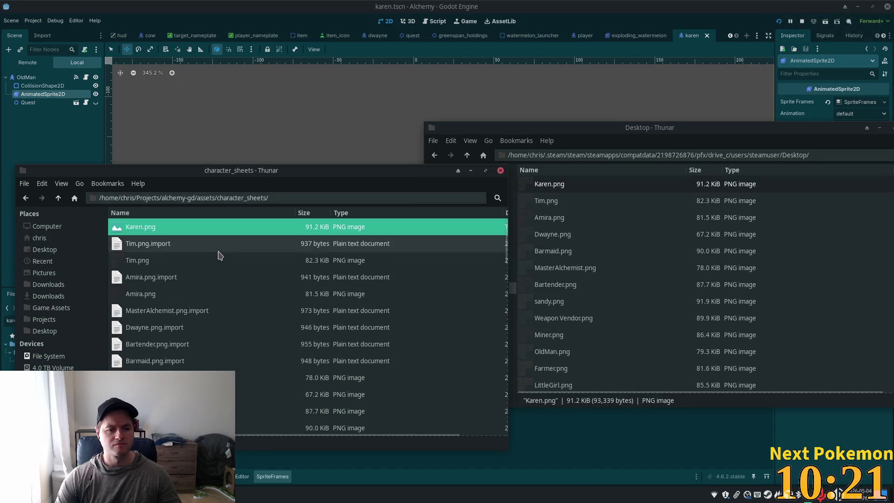
key(ctrl+s)
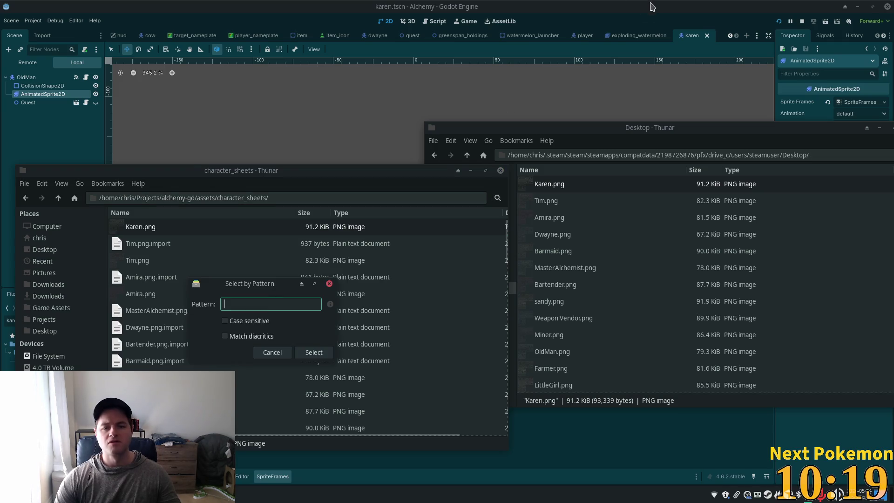
click(272, 352)
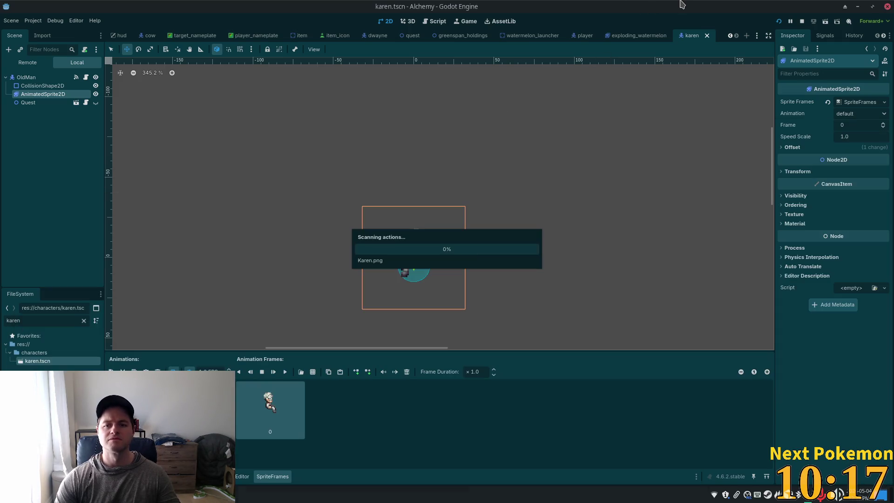
key(alt+Tab)
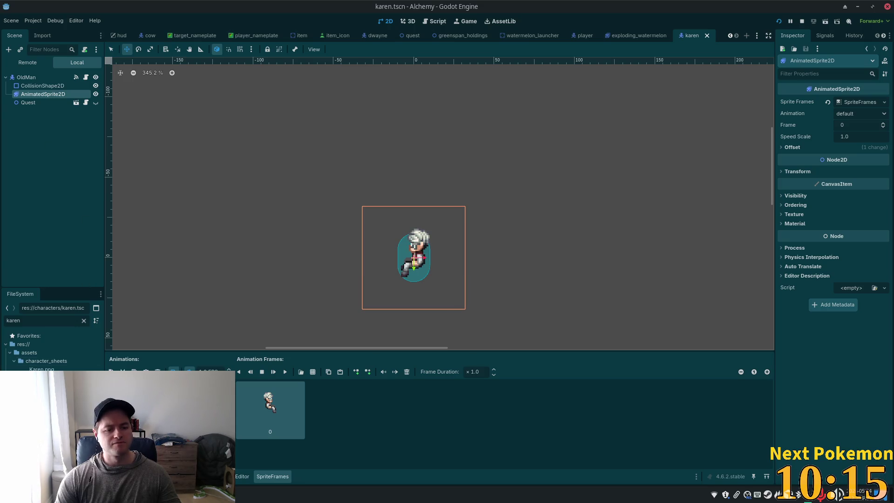
- Rename the OldMan root node to Karen
click(27, 76)
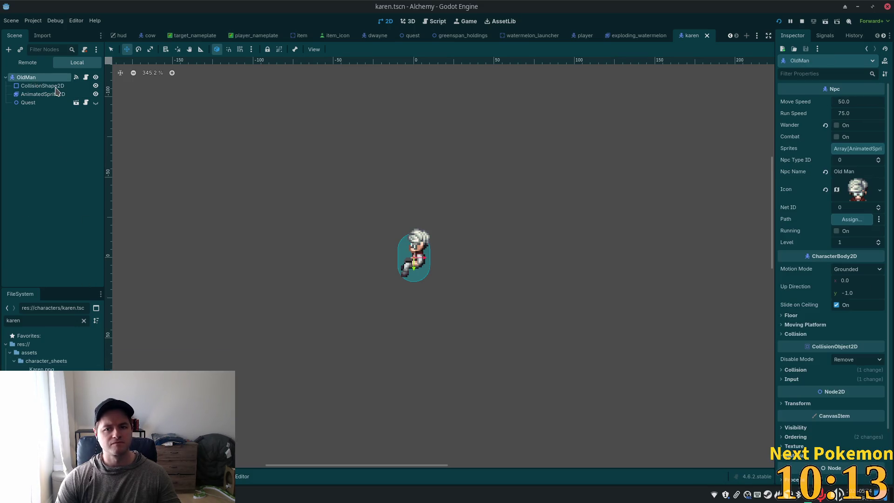
text(Karen)
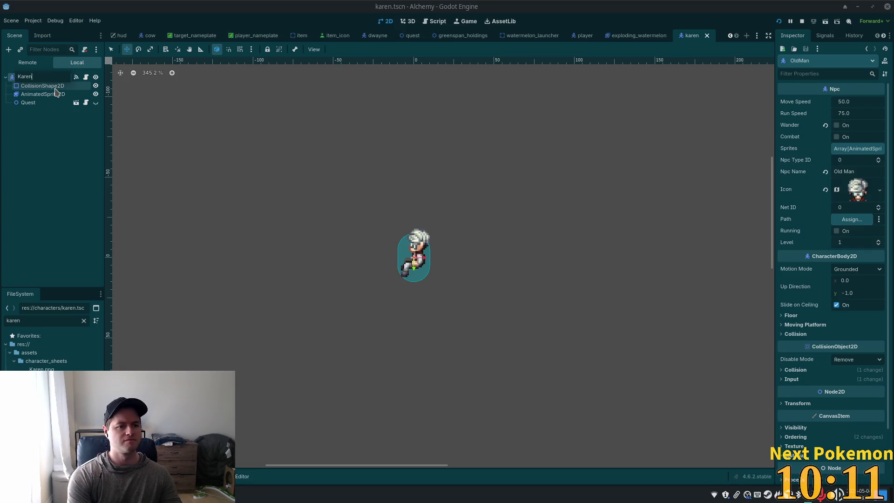
key(Return)
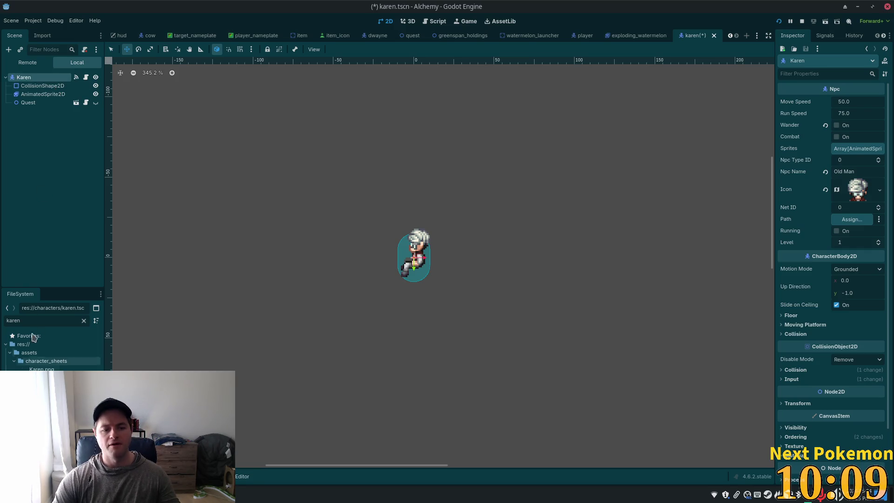
- Set Karen.png as the atlas image of the NPC's Icon texture
mouse_move(41, 368)
mouse_down()
mouse_move(819, 172)
mouse_move(857, 189)
mouse_up()
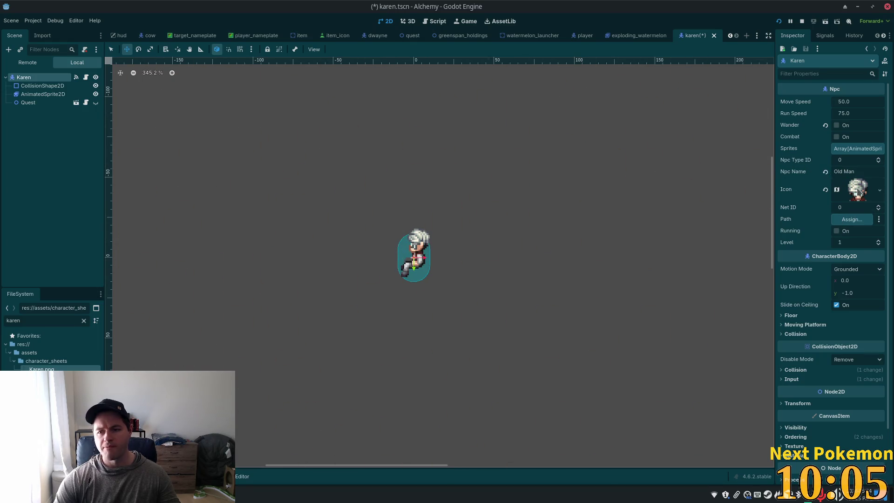
click(858, 190)
mouse_move(41, 368)
mouse_down()
mouse_move(774, 295)
mouse_move(858, 309)
mouse_move(849, 310)
mouse_up()
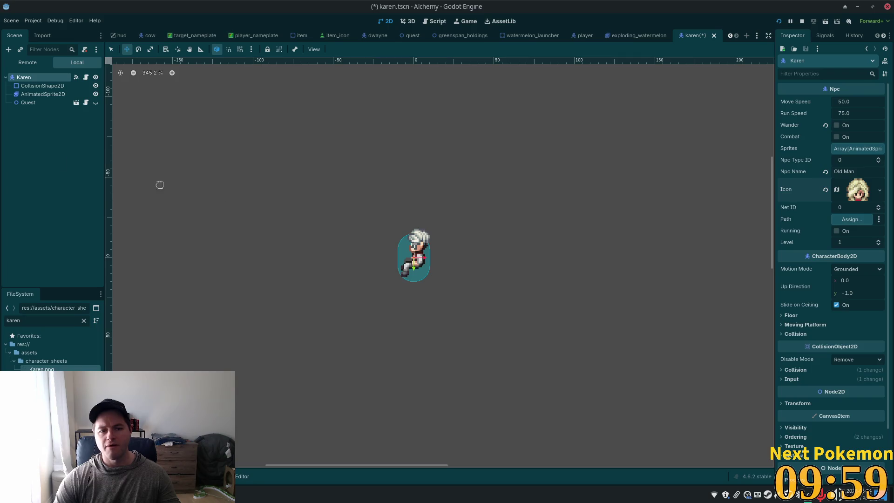
click(43, 93)
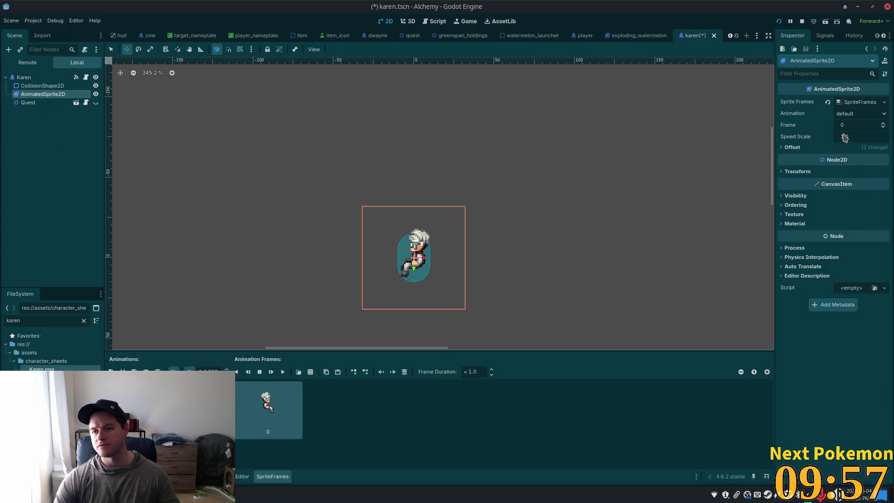
- Load Karen.png from assets/character_sheets into Select Frames, sliced as a 16×16 grid
click(859, 101)
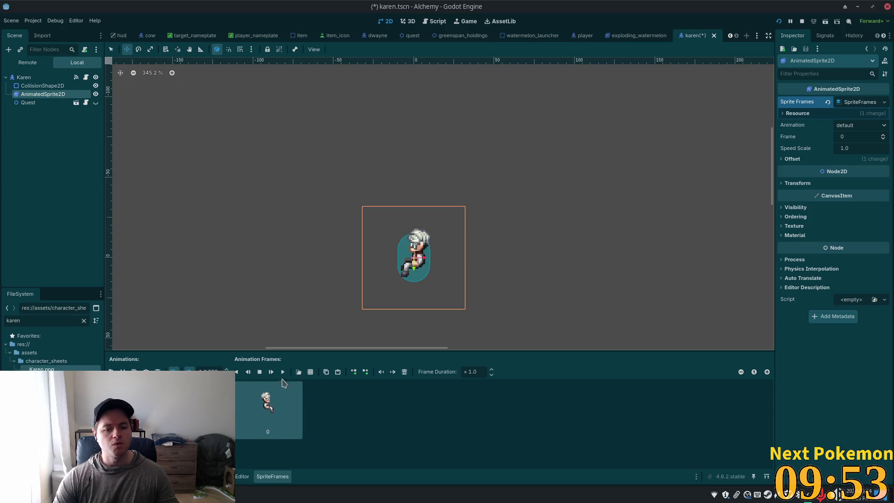
click(311, 371)
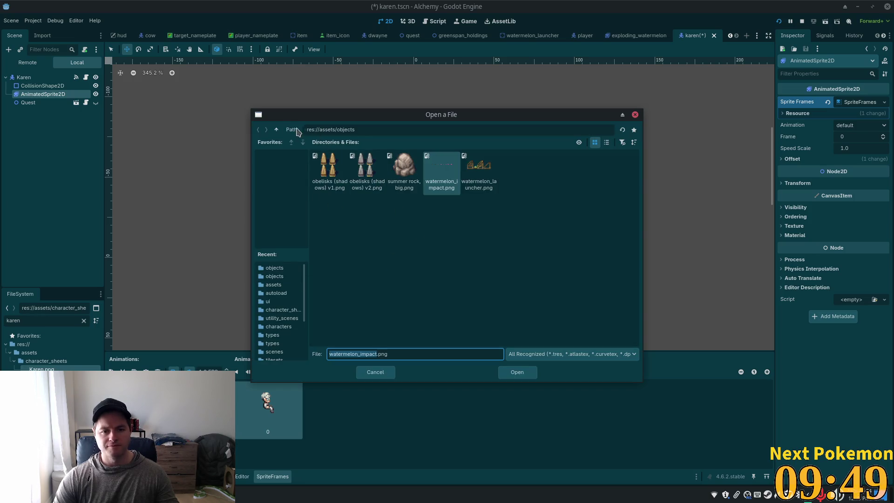
click(276, 129)
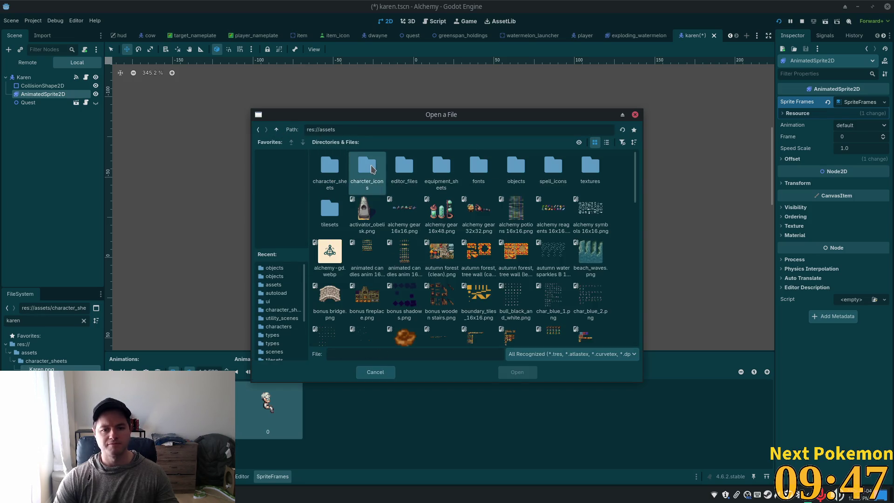
double_click(330, 166)
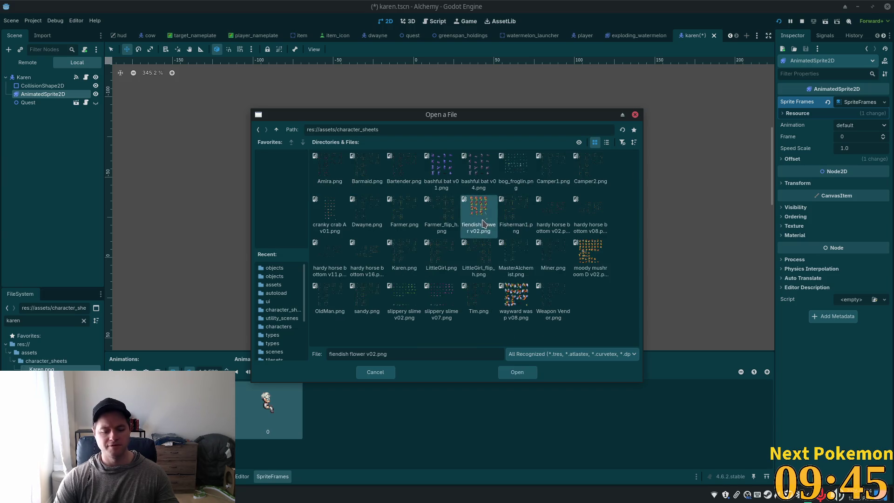
click(401, 244)
double_click(403, 249)
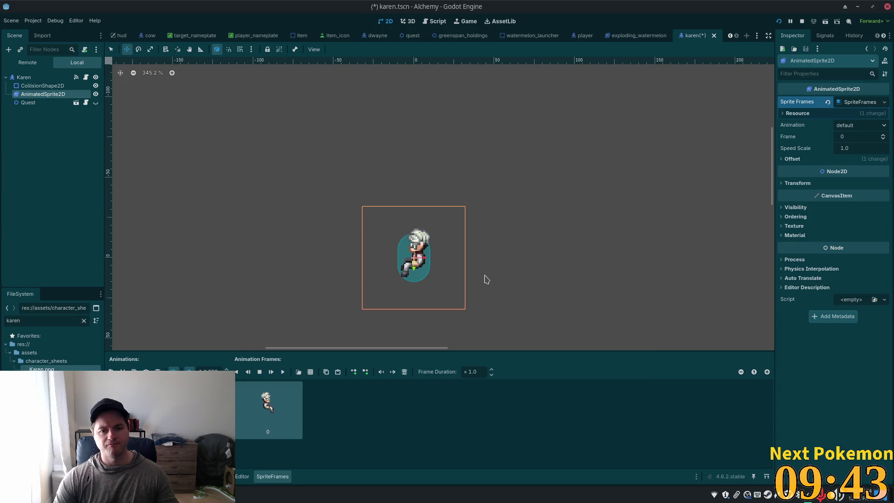
click(693, 199)
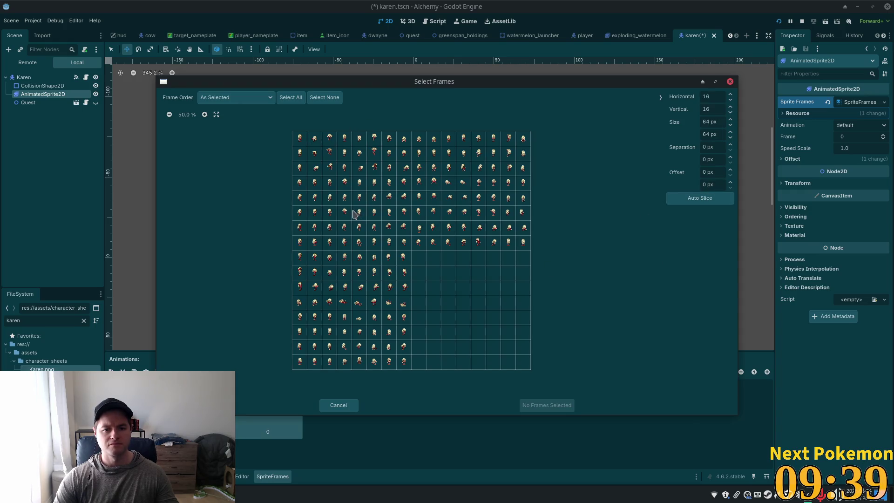
- Pan and zoom around Karen's sliced sprite sheet to locate the blonde character frames
scroll(384, 237, up, 5)
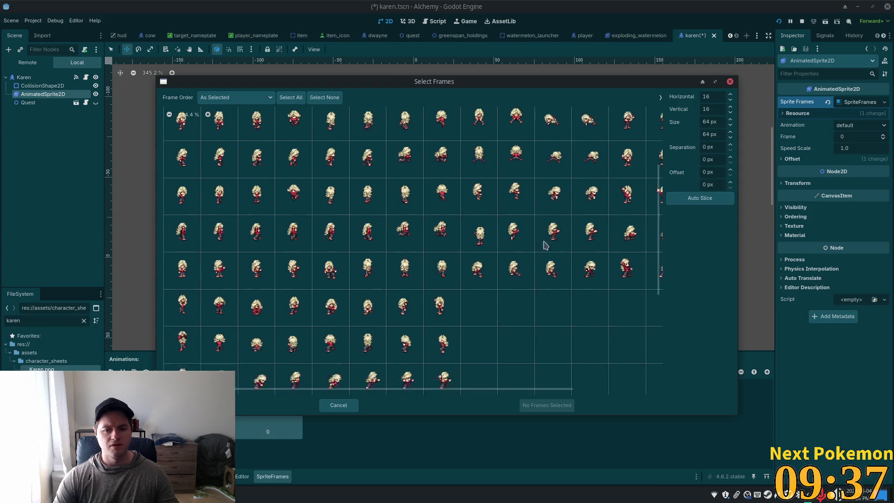
mouse_move(552, 196)
mouse_down()
mouse_move(483, 236)
mouse_move(297, 272)
mouse_move(322, 317)
mouse_up()
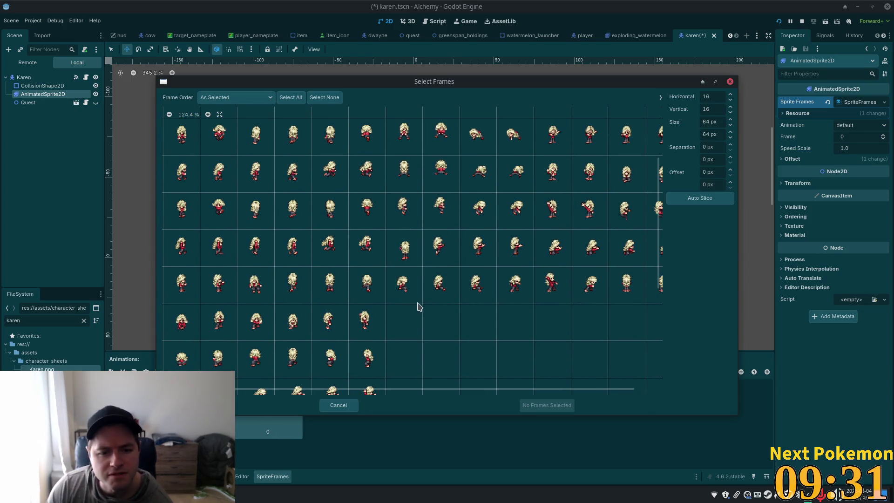
mouse_move(417, 306)
mouse_down()
mouse_move(521, 290)
mouse_move(646, 197)
mouse_up()
scroll(514, 149, down, 4)
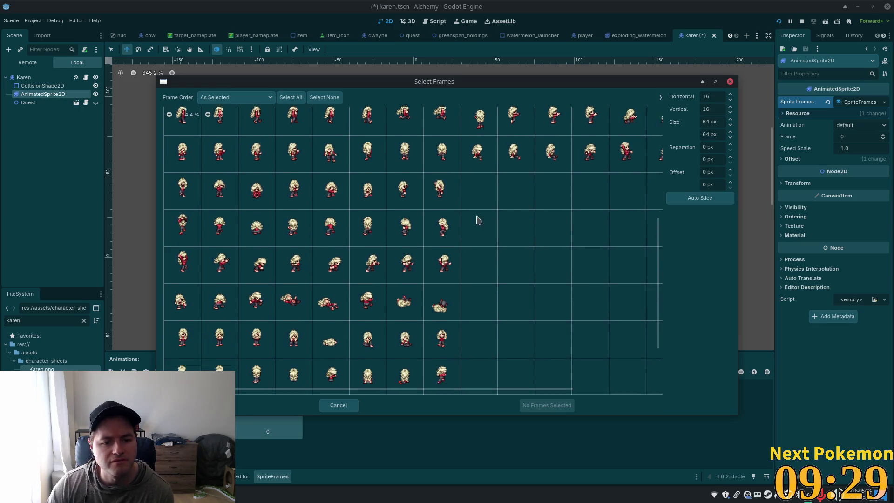
scroll(513, 196, up, 4)
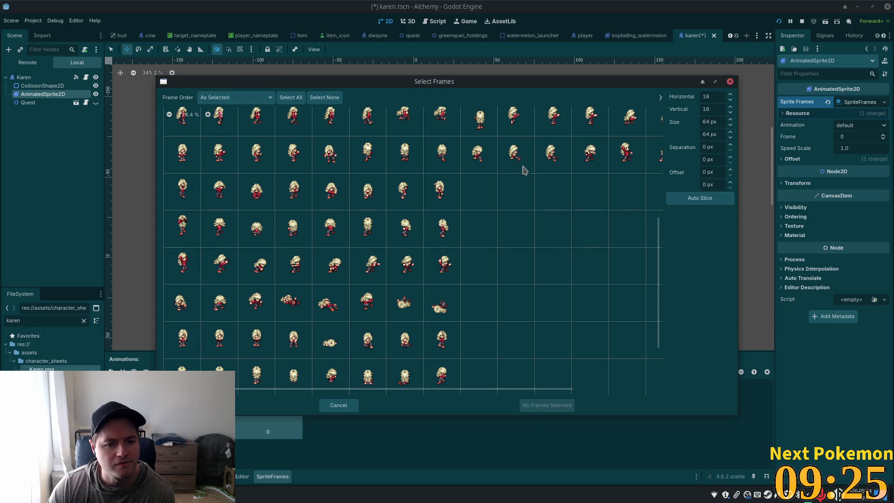
scroll(523, 172, up, 3)
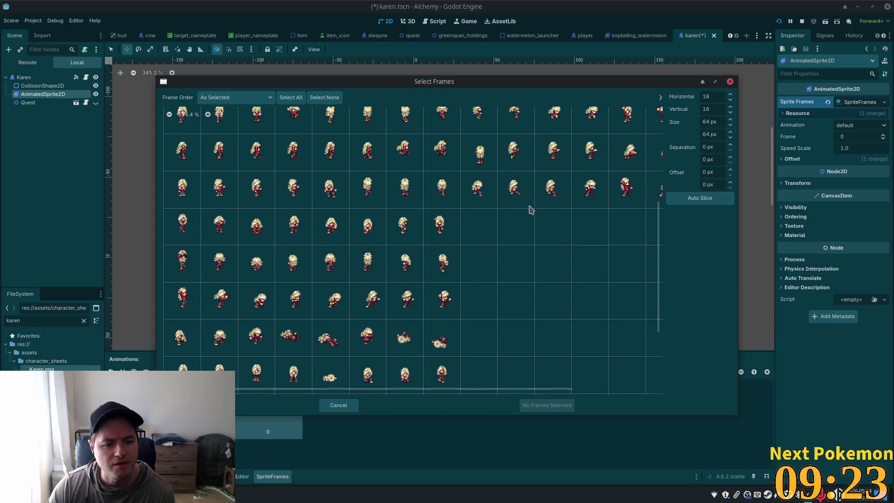
scroll(529, 208, up, 4)
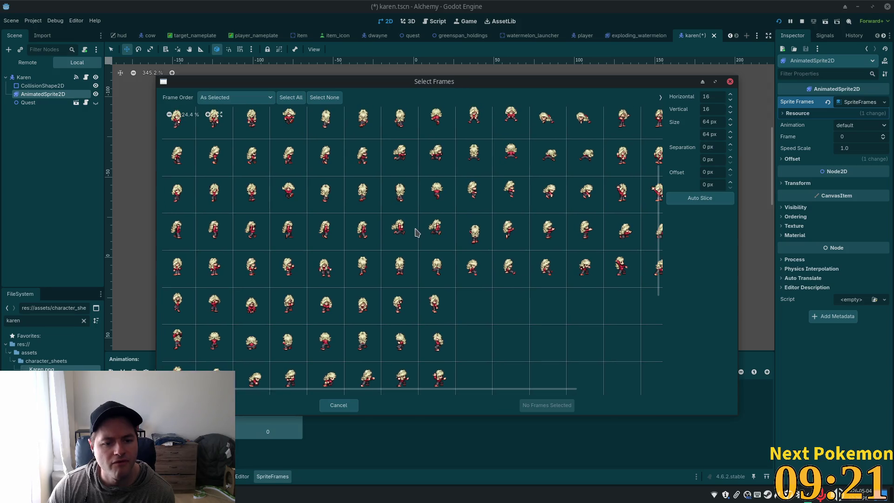
scroll(418, 233, up, 4)
scroll(301, 282, right, 3)
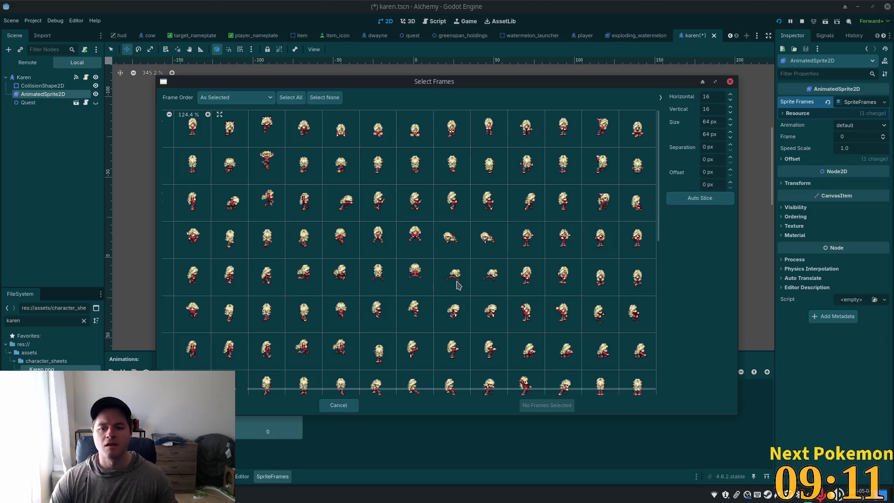
scroll(351, 255, down, 2)
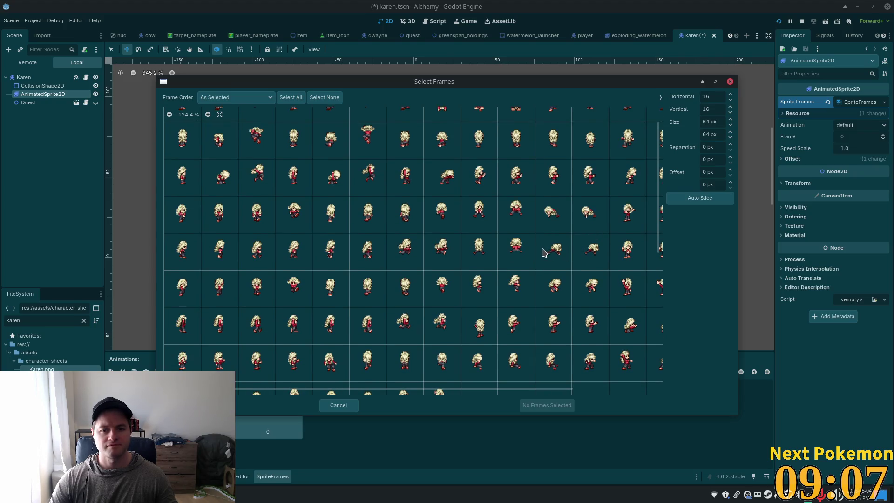
scroll(545, 253, down, 1)
scroll(415, 292, right, 3)
scroll(414, 293, up, 1)
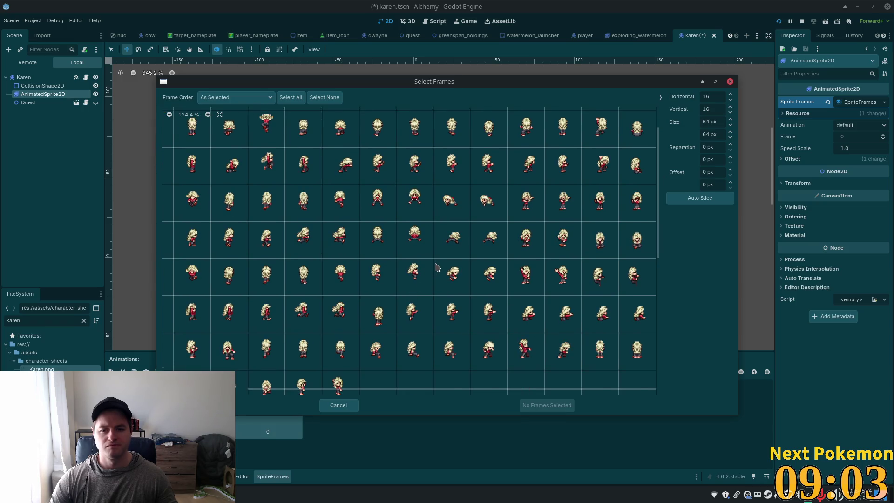
scroll(435, 268, up, 1)
scroll(398, 271, down, 1)
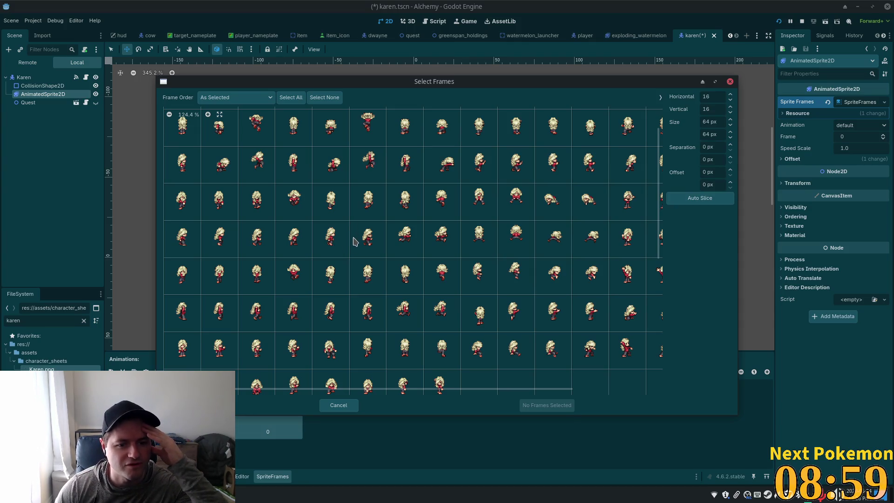
scroll(394, 279, down, 1)
scroll(393, 279, down, 2)
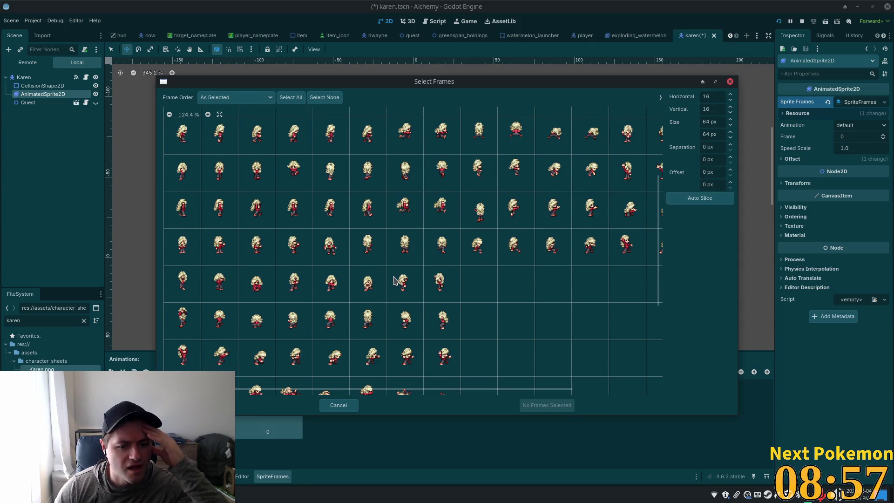
scroll(394, 280, down, 3)
scroll(403, 324, down, 2)
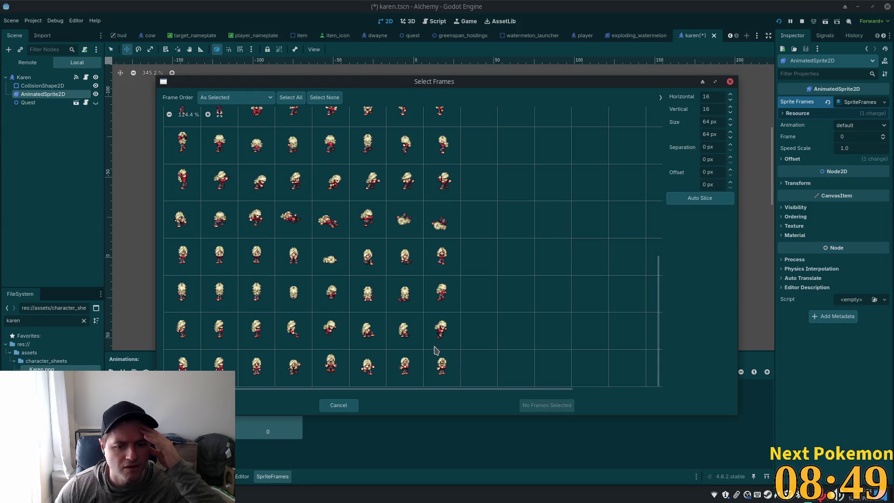
- Select one blonde frame from the sheet and add it to the default animation
click(403, 336)
click(403, 336)
click(403, 336)
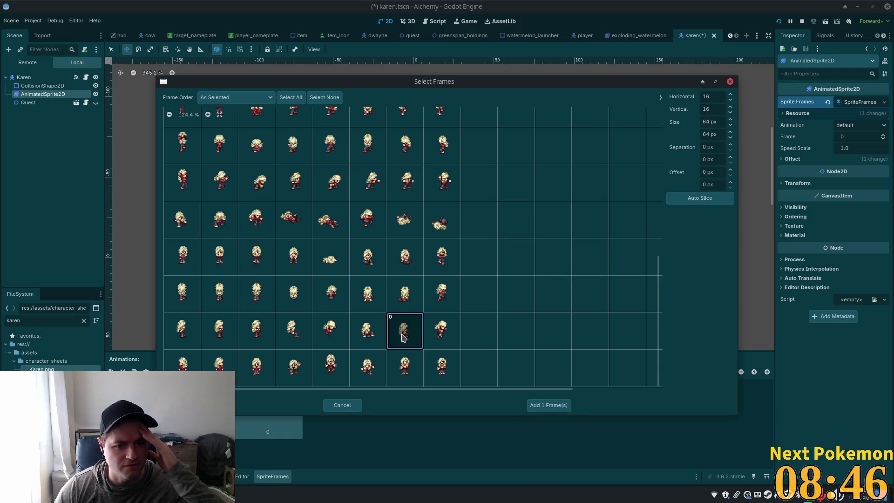
click(548, 405)
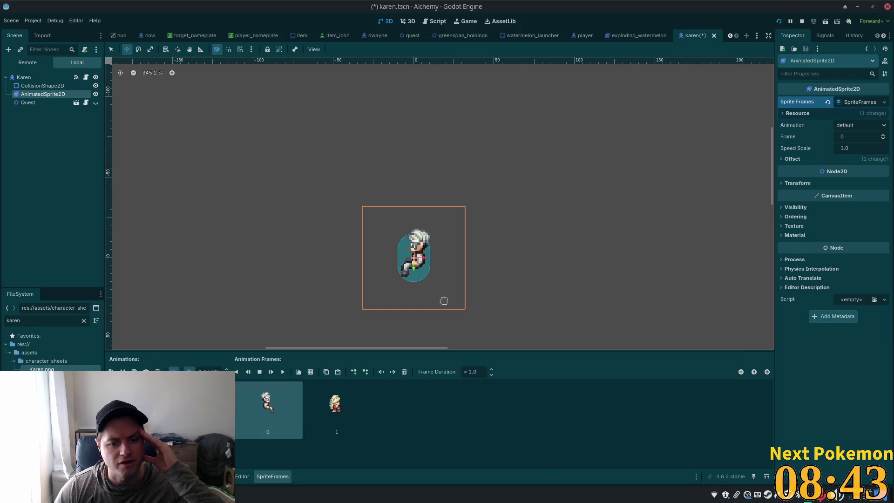
- Delete the white-haired frame 0, dismiss the stray browser save dialog, and reselect AnimatedSprite2D
click(404, 372)
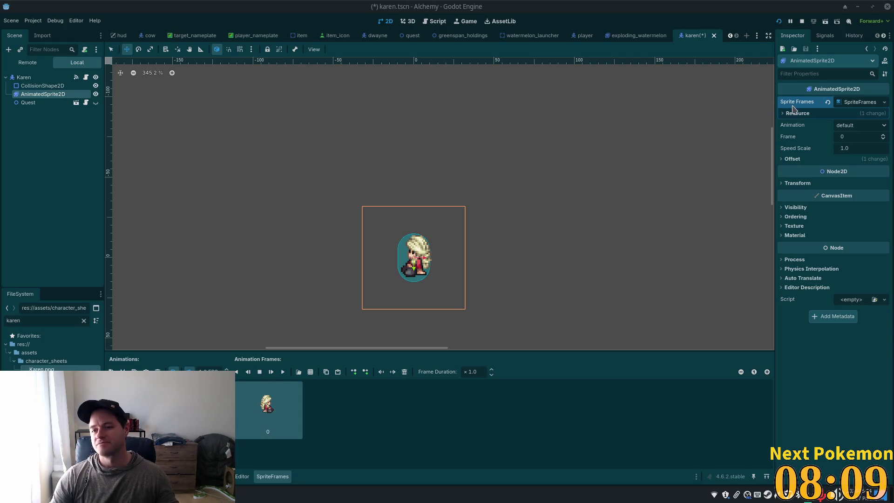
key(ctrl+s)
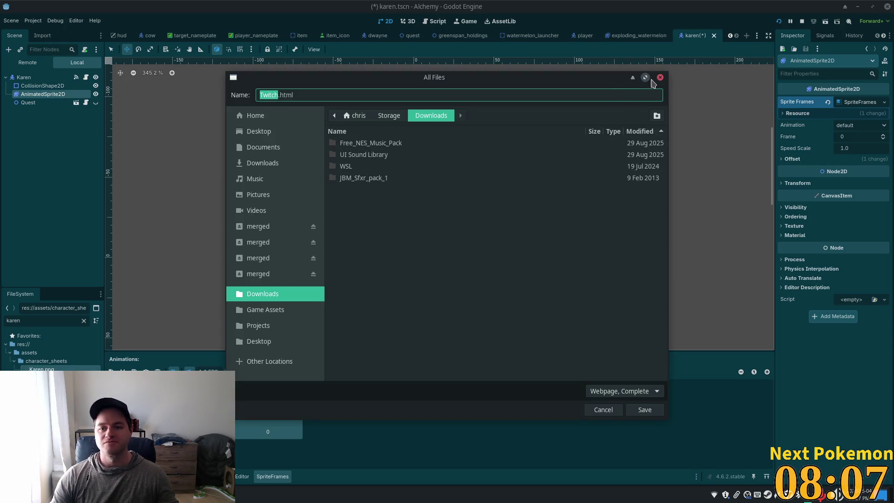
click(652, 78)
click(46, 102)
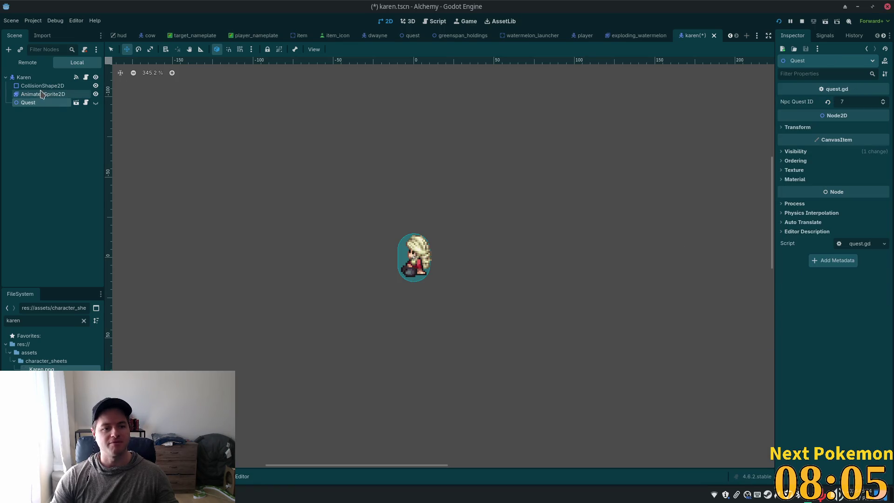
click(64, 94)
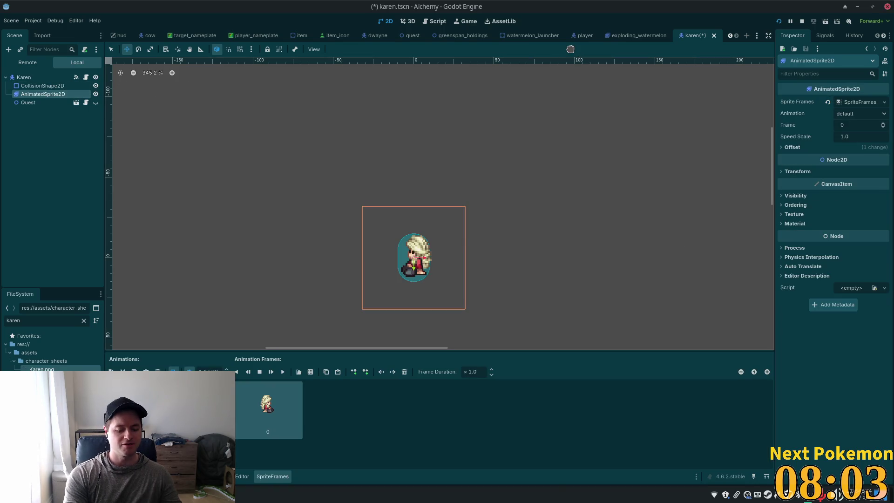
- Quick-open old_man.tscn by searching 'oldma' and inspect the OldMan root's NPC properties
key(shift+alt+o)
text(oldma)
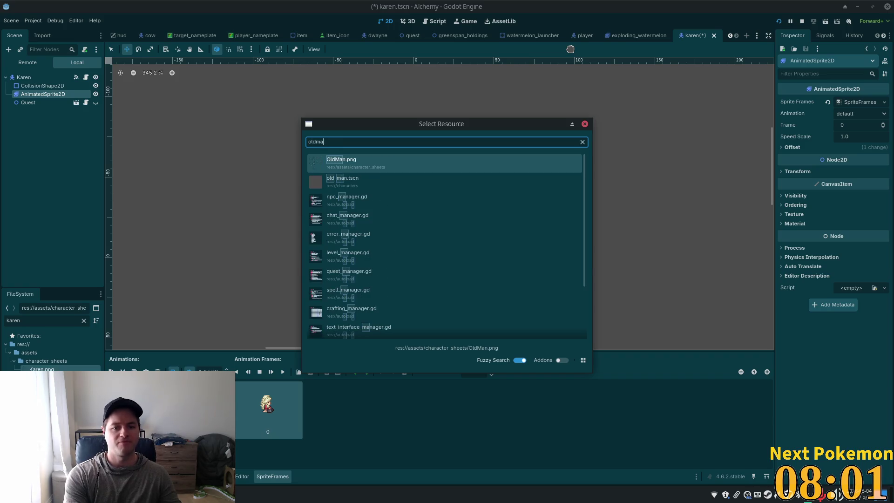
key(Down)
key(Return)
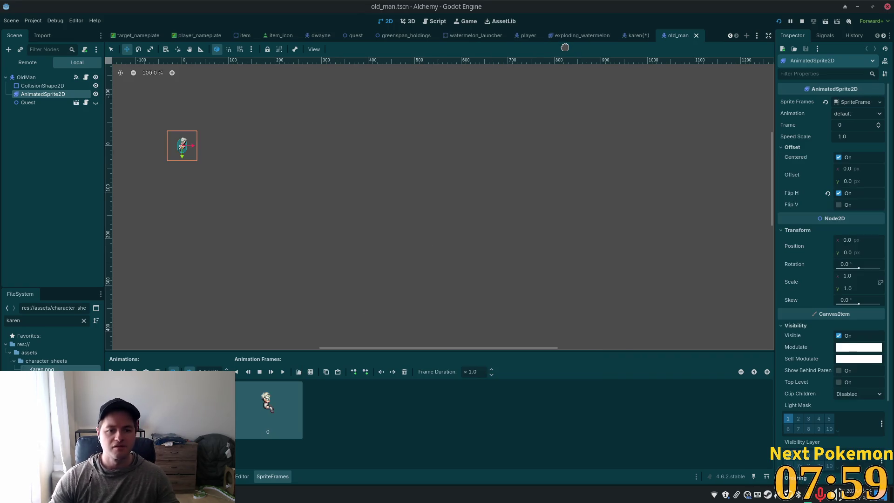
scroll(154, 130, up, 5)
click(26, 80)
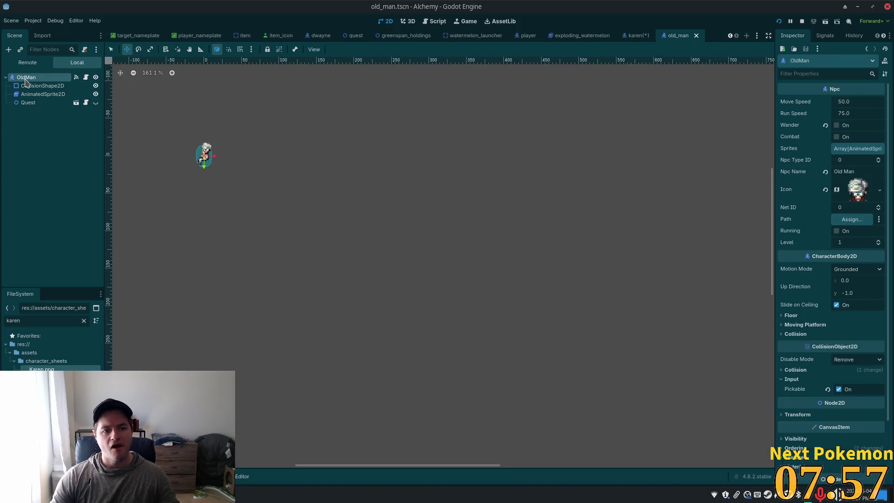
- Save karen.tscn, then compare against the old man's AnimatedSprite2D before returning to Karen
click(637, 35)
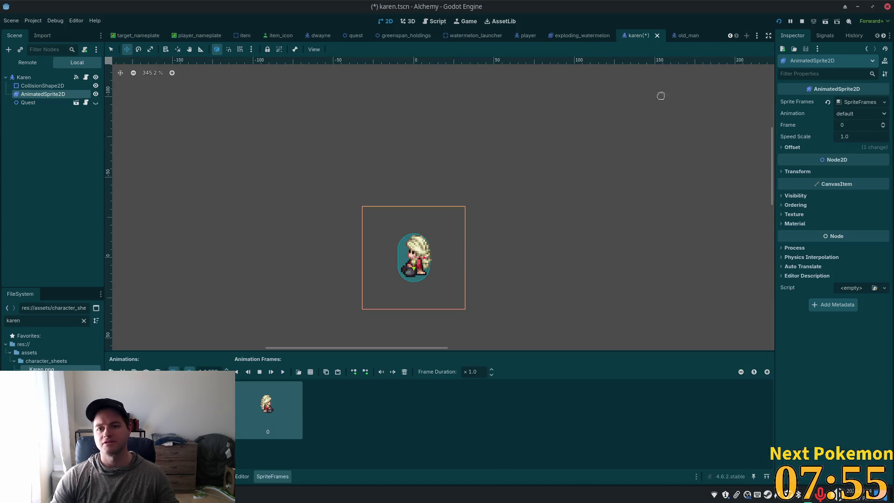
key(ctrl+s)
click(715, 37)
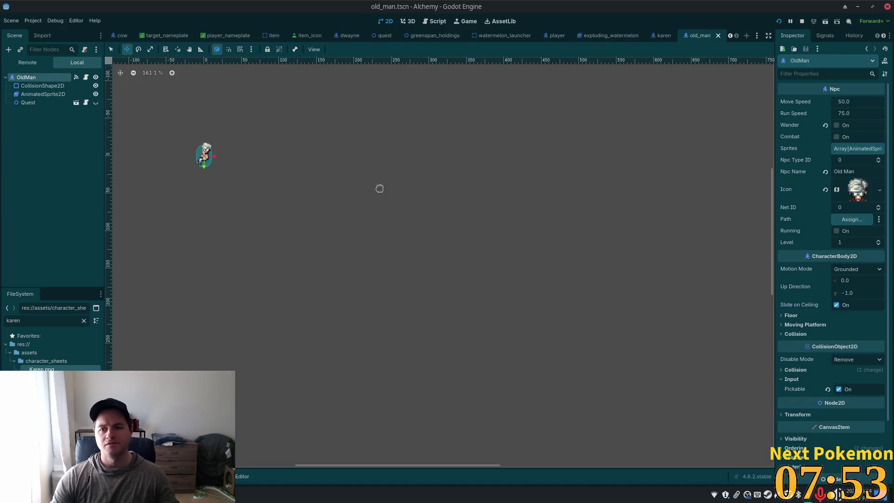
click(43, 94)
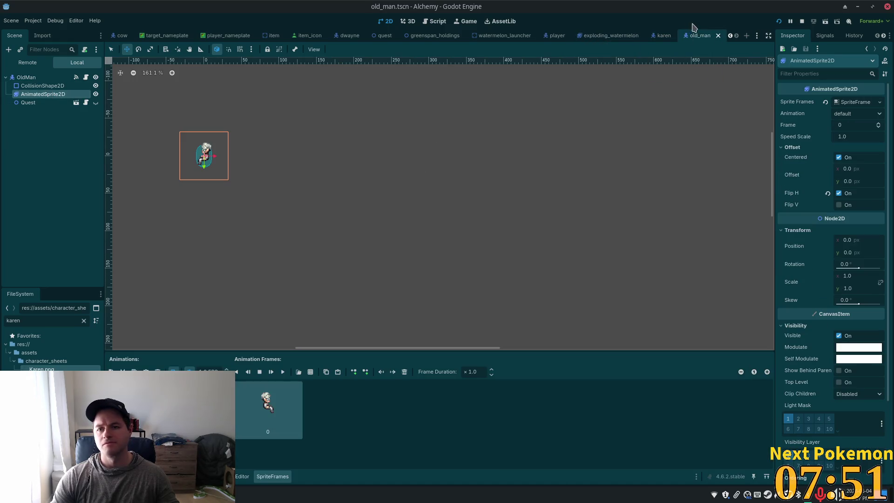
click(664, 36)
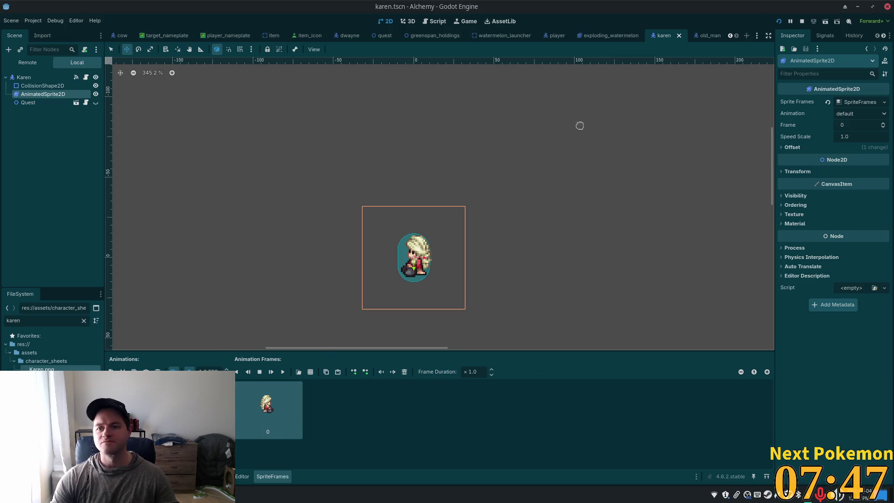
key(F5)
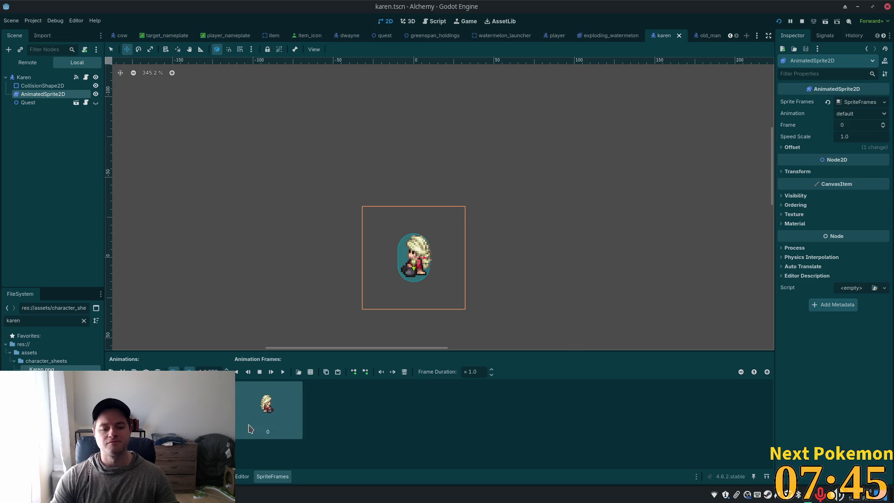
key(w)
key(d)
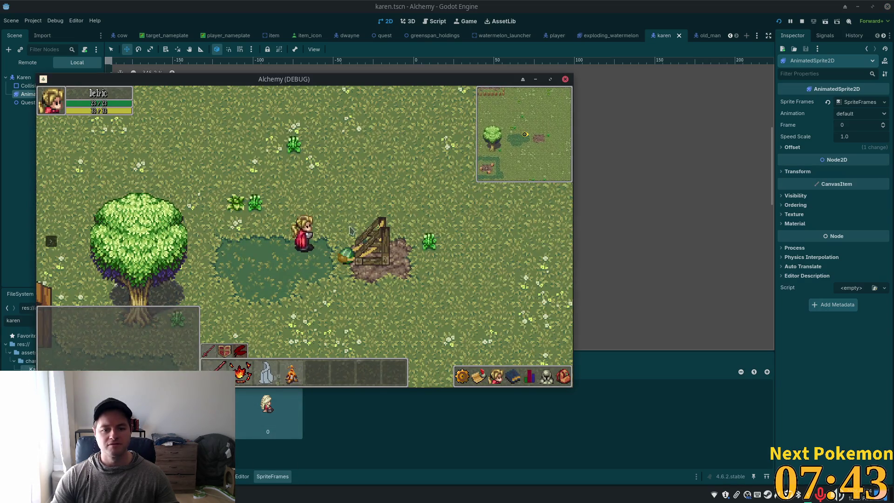
key(a)
key(s)
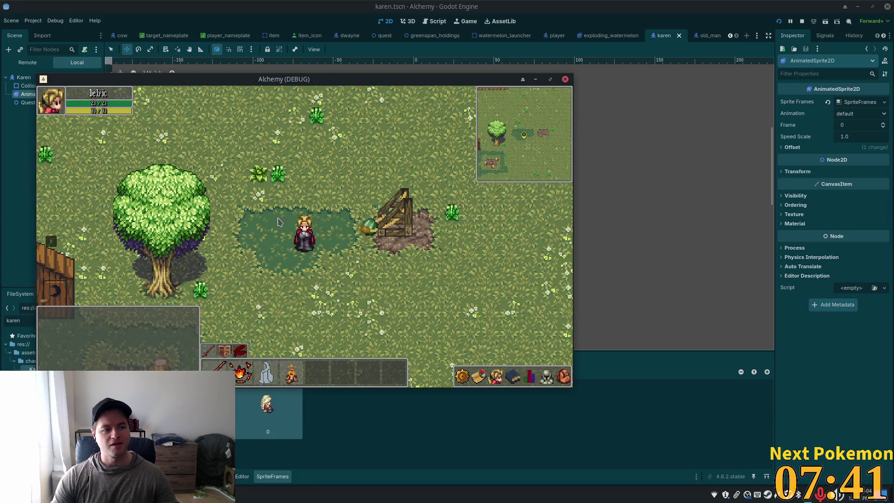
key(d)
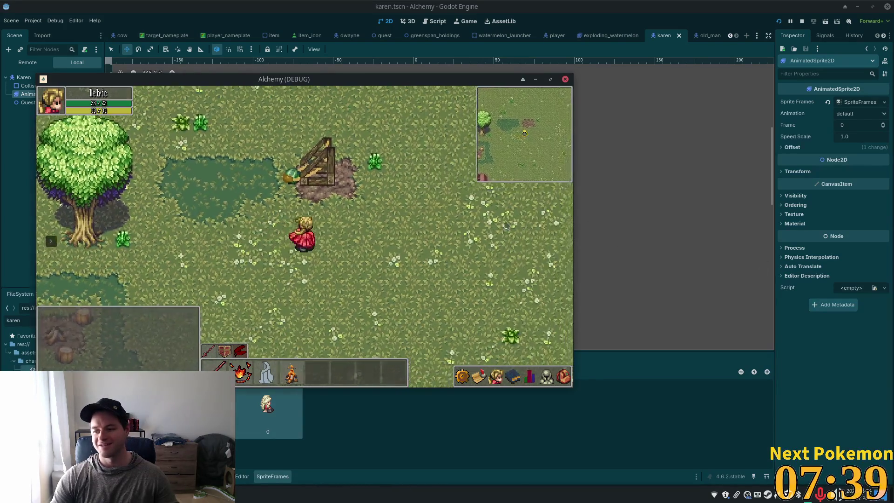
key(a)
key(d)
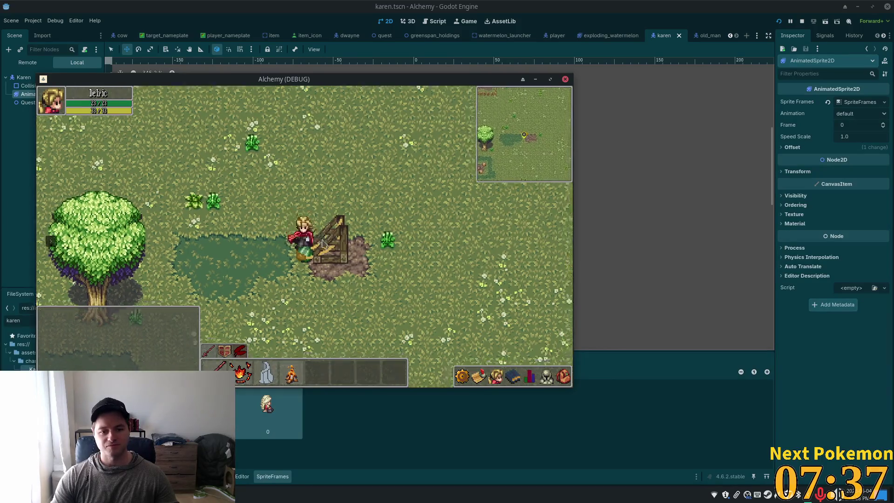
key(s)
key(w)
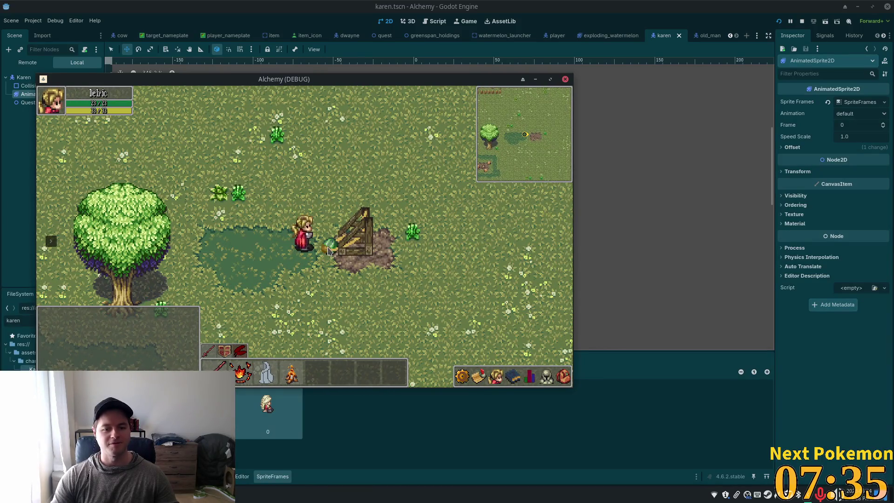
key(d)
key(a)
key(d)
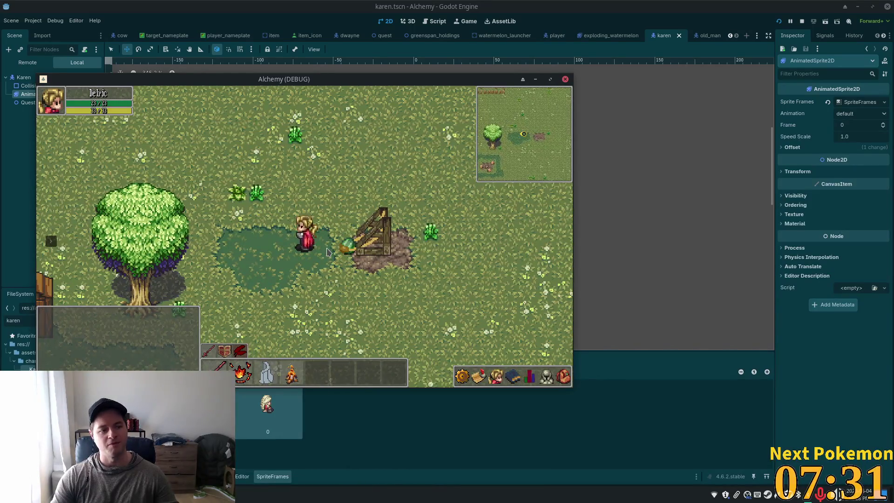
click(327, 252)
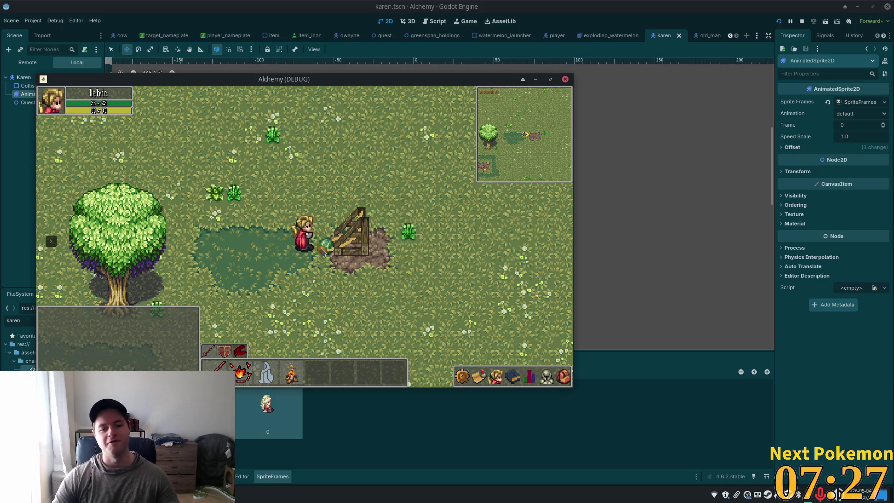
key(Left)
click(331, 249)
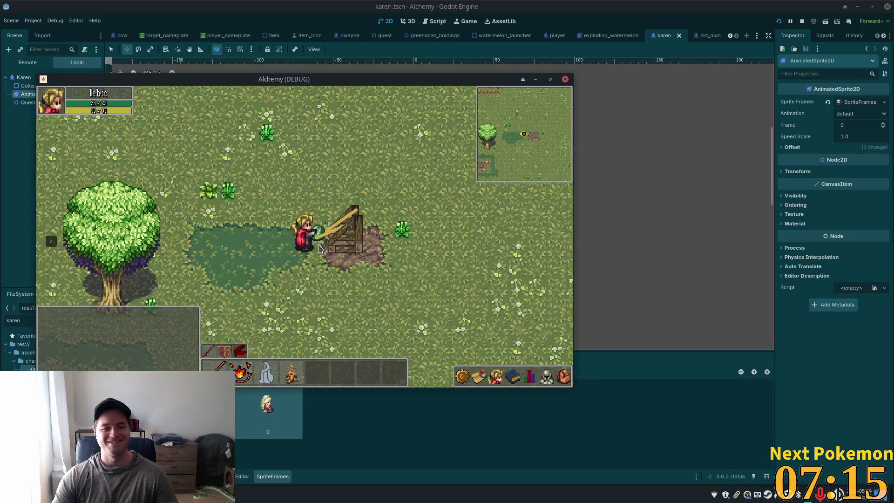
key(a)
key(a)
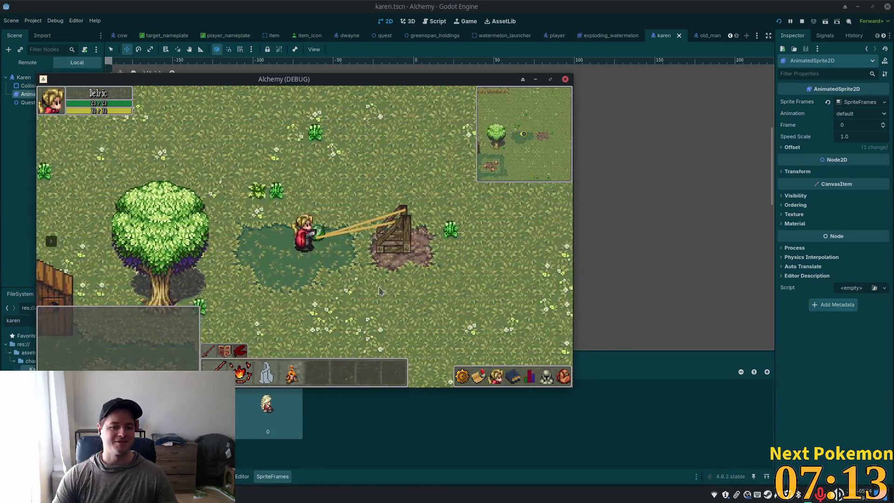
key(a)
key(a)
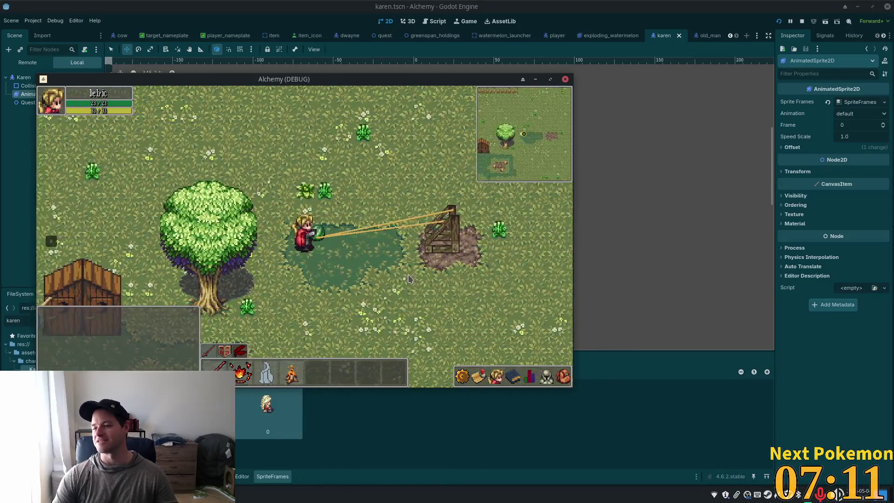
key(d)
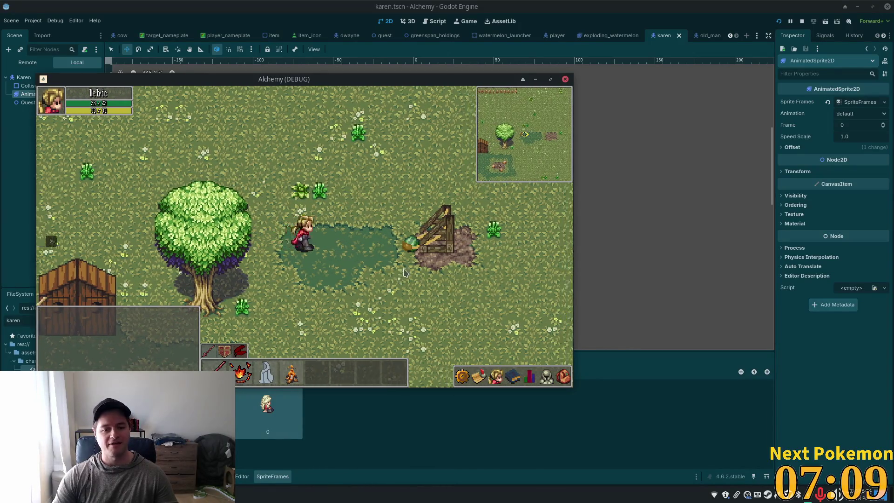
key(d)
key(a)
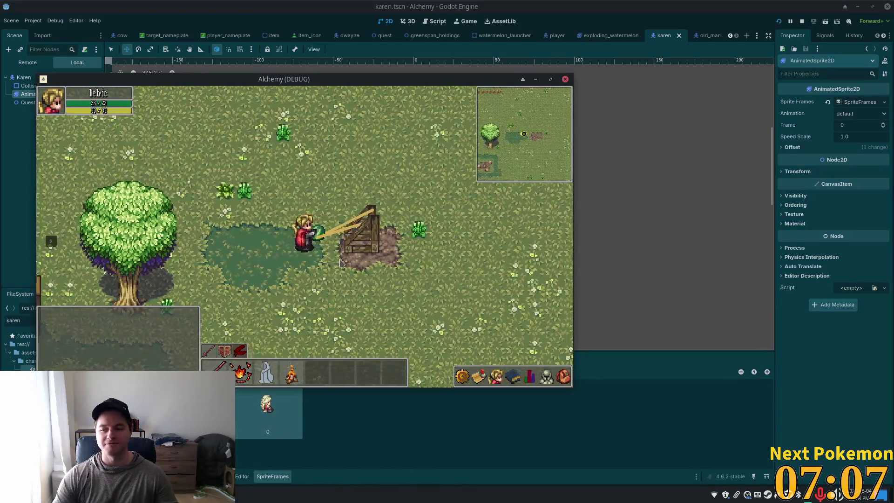
key(a)
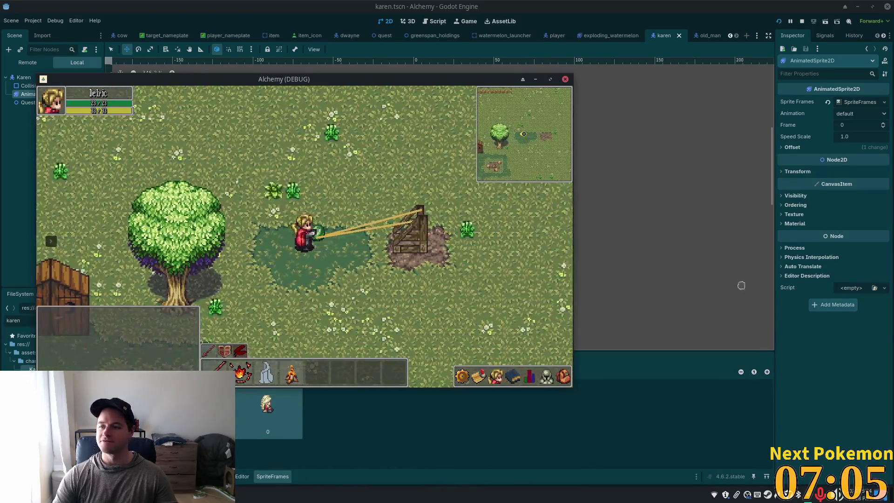
key(a)
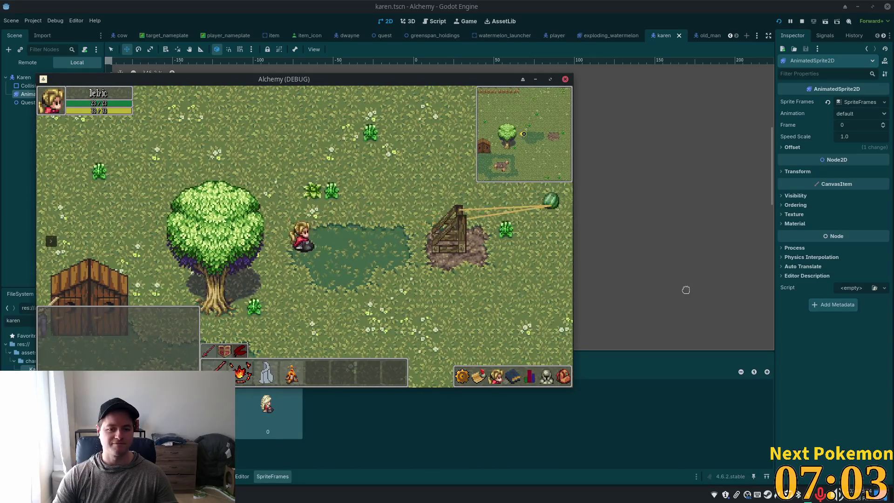
key(d)
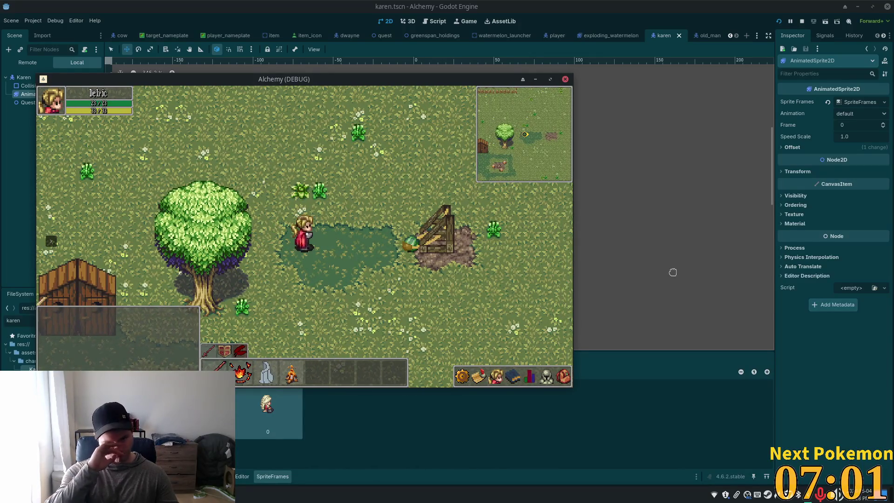
key(d)
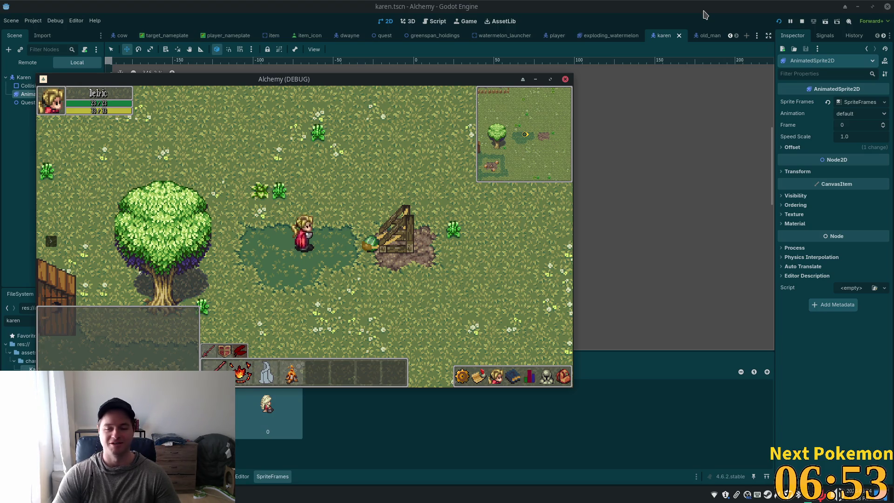
key(F8)
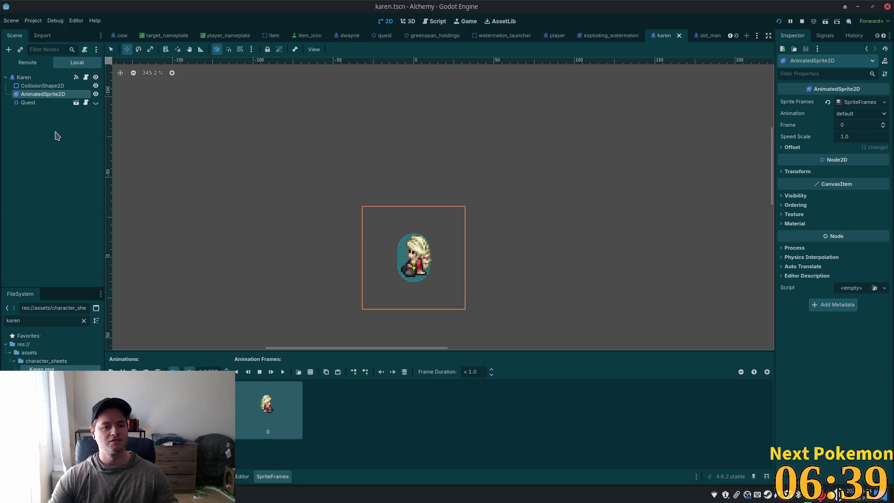
- Select Karen's Quest node, delete it, and confirm the deletion prompt
click(44, 103)
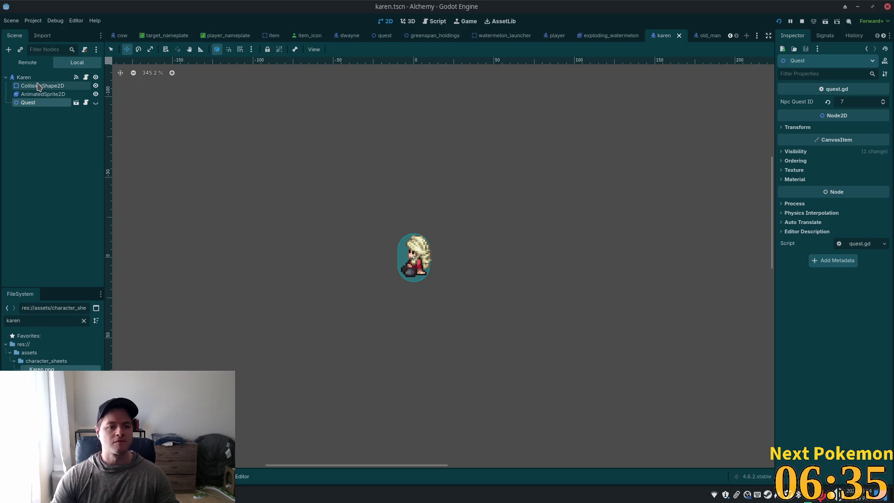
click(39, 85)
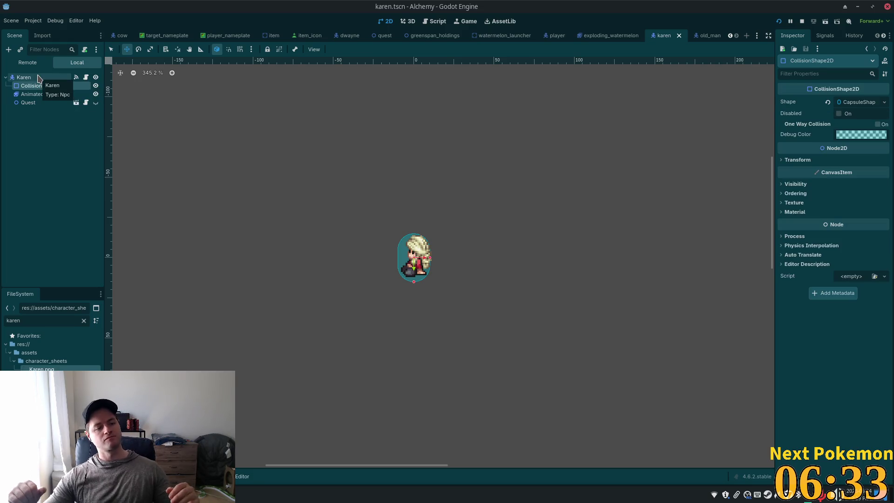
click(35, 103)
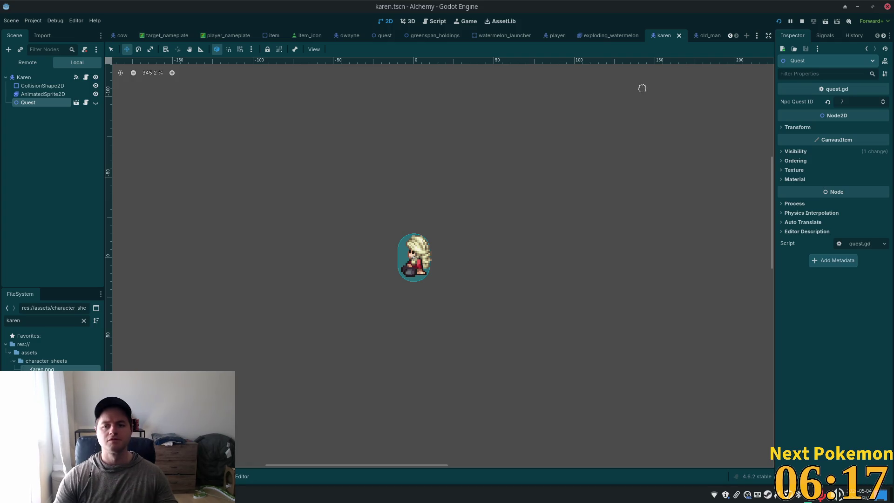
click(33, 94)
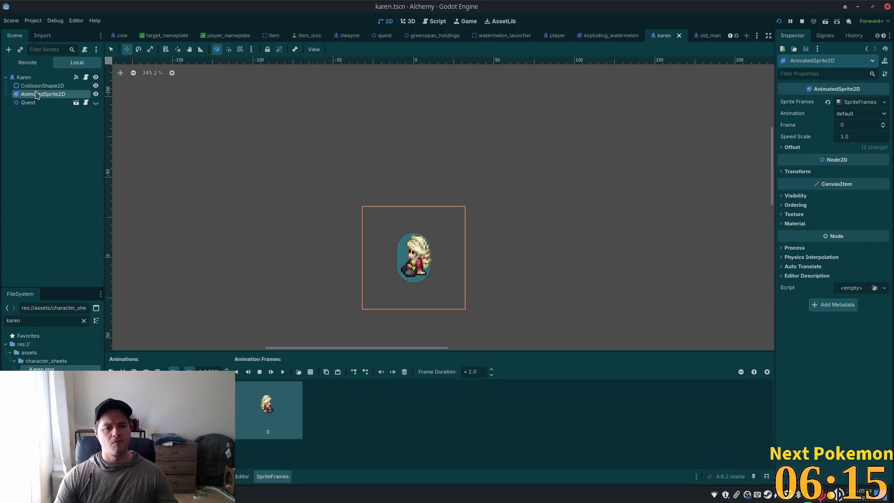
click(73, 103)
key(Delete)
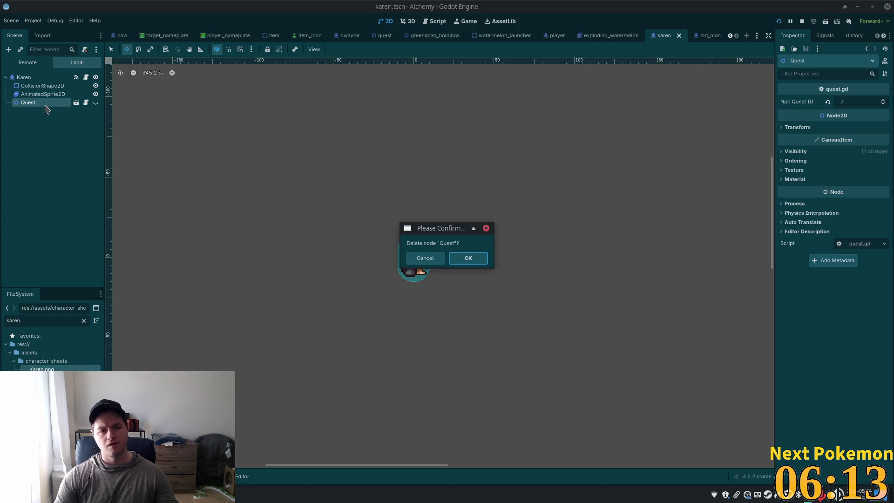
key(Return)
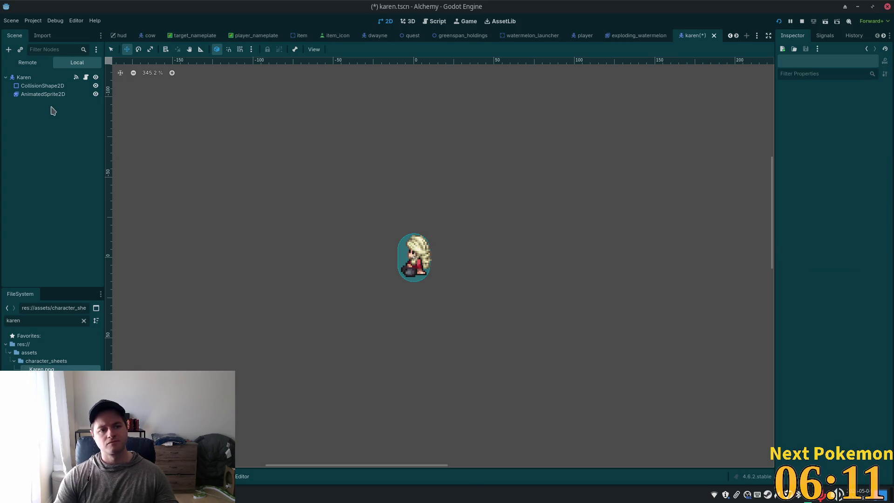
click(60, 78)
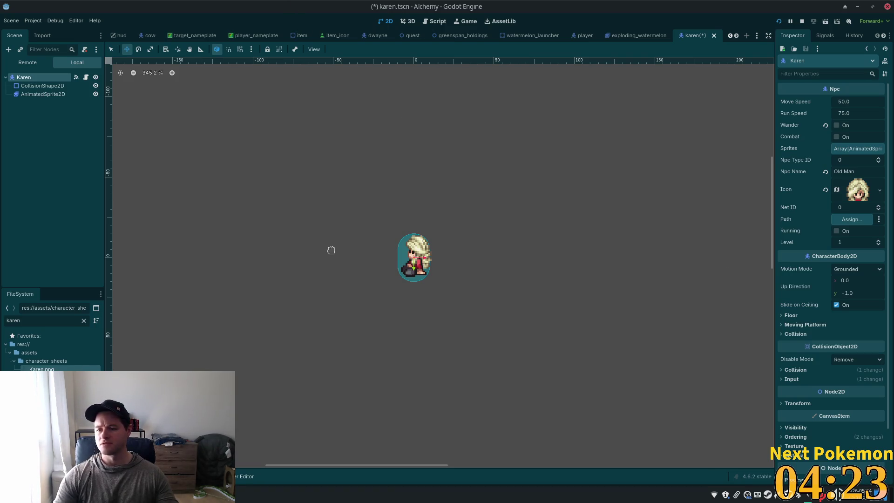
- Quick-open shop_keeper.tscn in its own tab by searching 'shopkeep'
scroll(373, 186, up, 5)
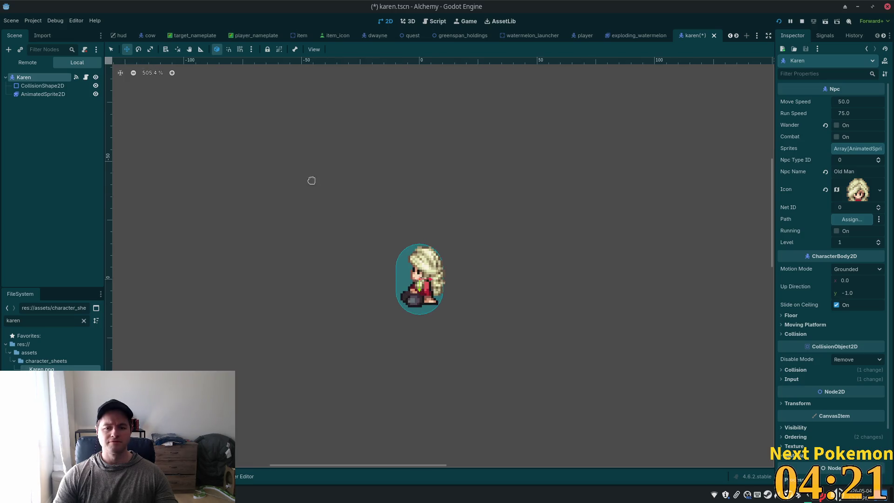
key(shift+alt+o)
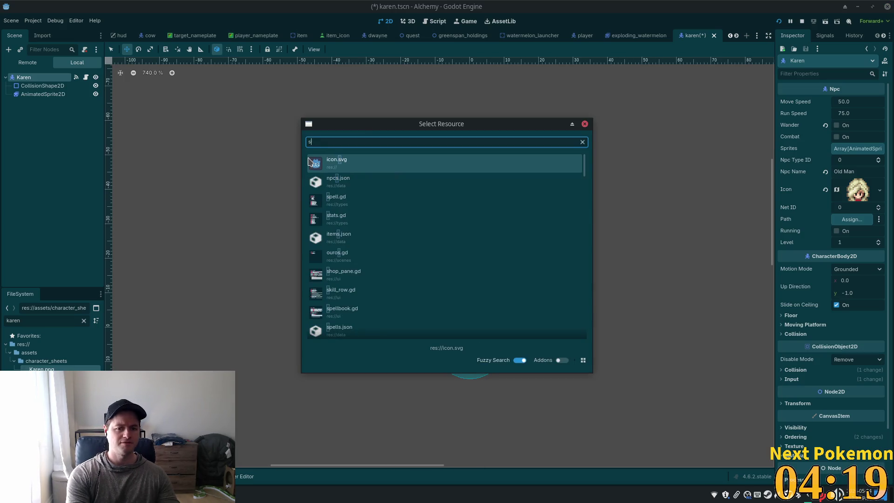
text(shopkeep)
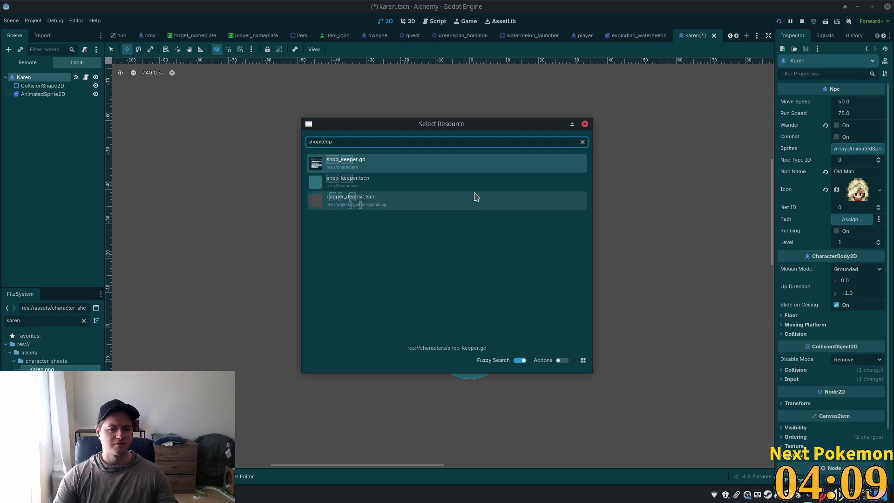
double_click(407, 179)
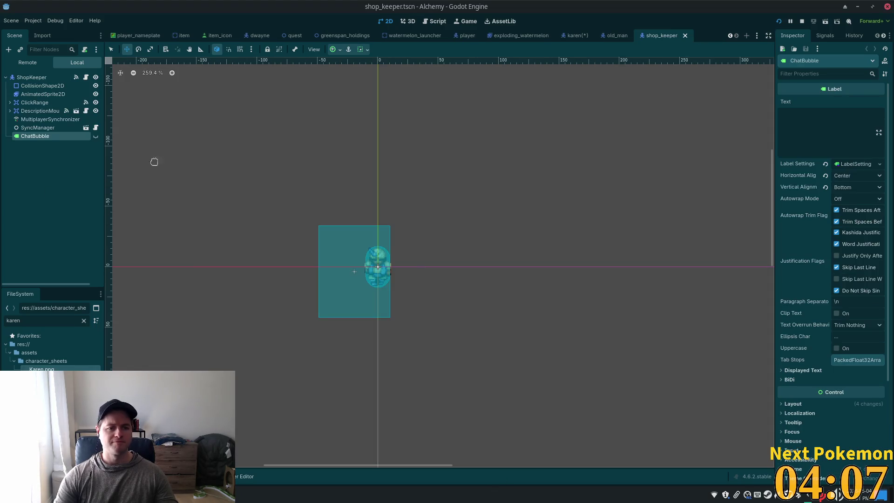
- Select the shop keeper's ChatBubble node, toggling its visibility, then return to Karen's scene
click(37, 127)
click(35, 135)
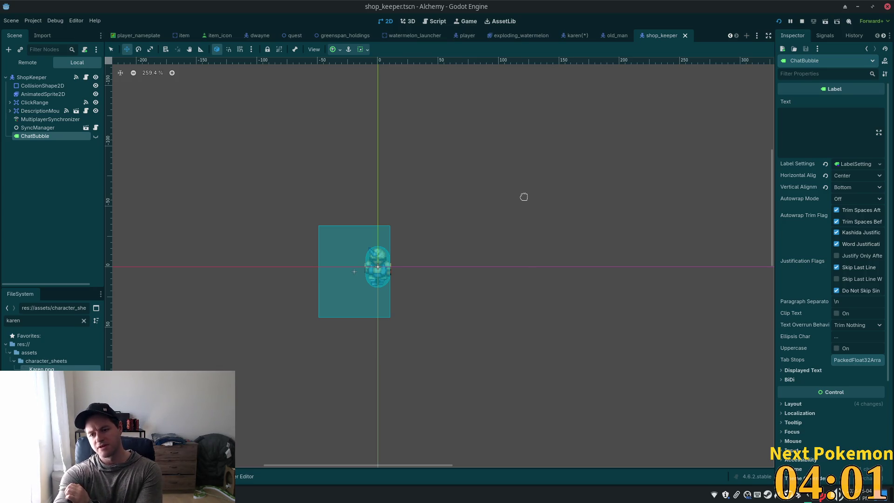
click(96, 137)
click(95, 136)
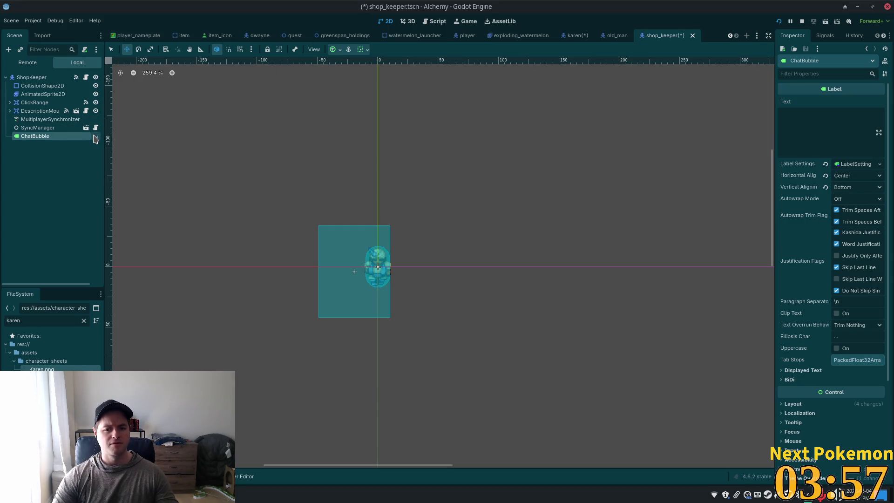
click(95, 137)
click(95, 136)
click(32, 144)
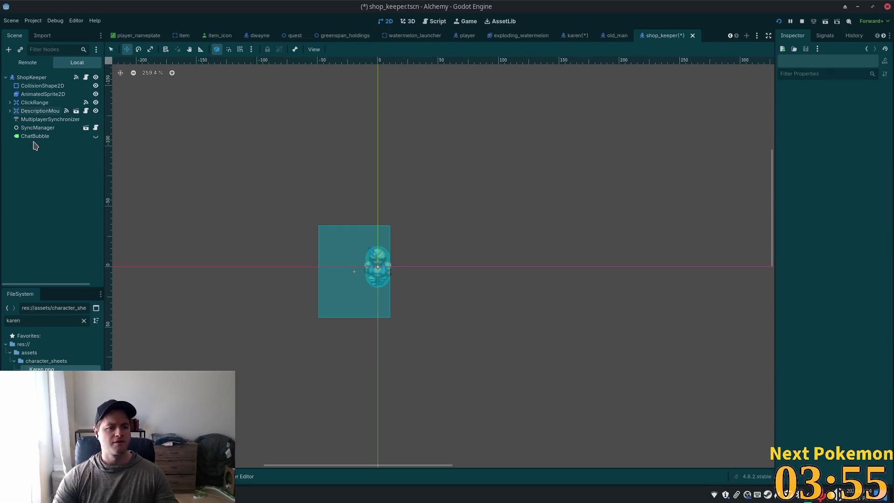
click(32, 136)
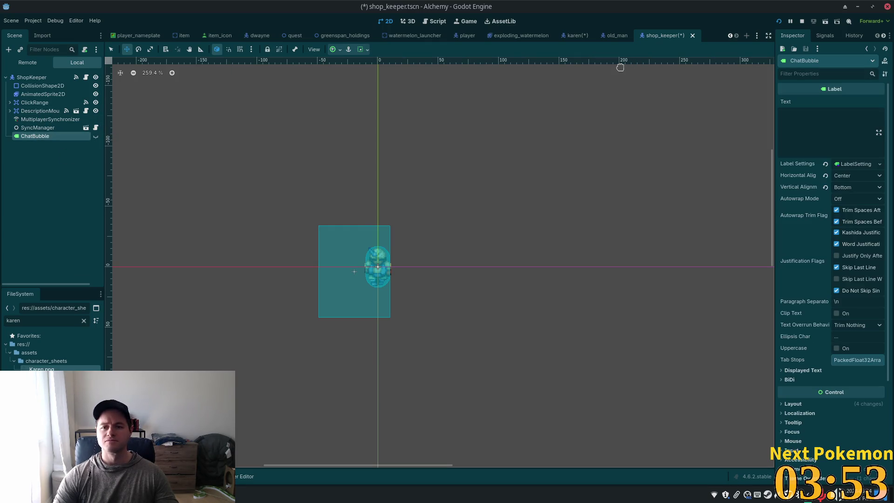
click(577, 36)
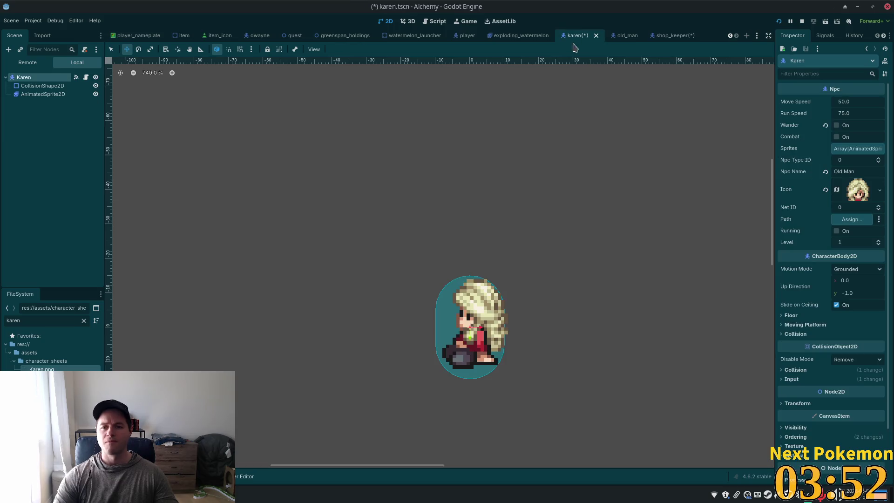
- Paste the ChatBubble node under Karen's root via its right-click menu and select its Text field
right_click(25, 78)
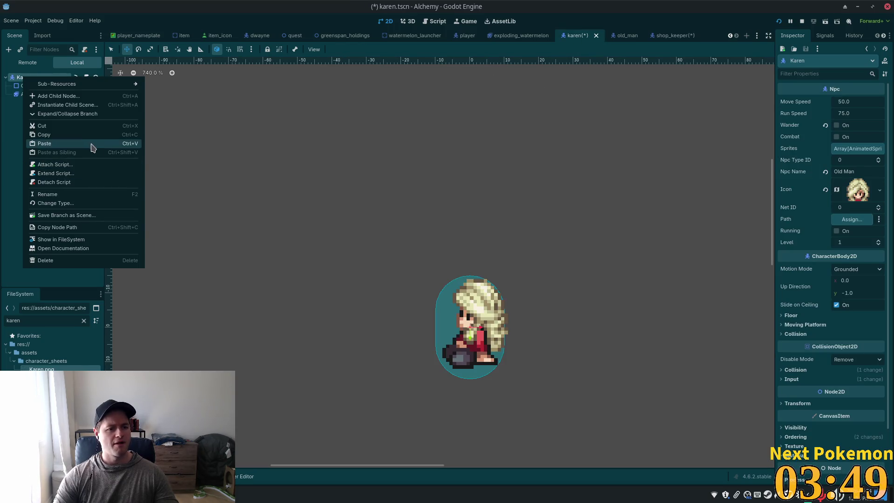
click(90, 145)
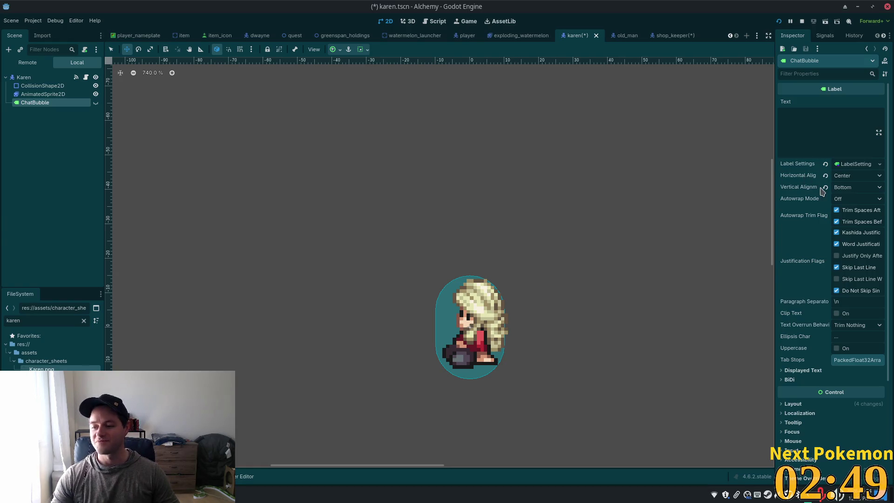
click(834, 128)
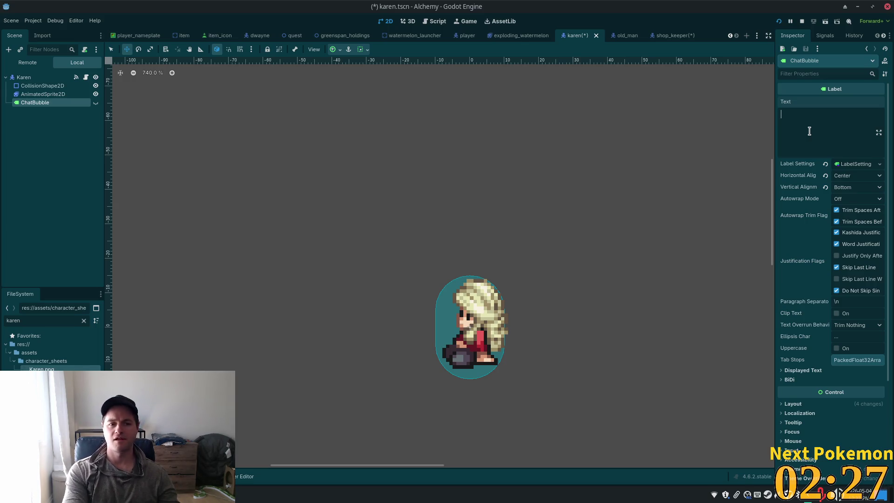
- Show the ChatBubble, set its Text to 'You have to finish...', save, then hide it
click(95, 102)
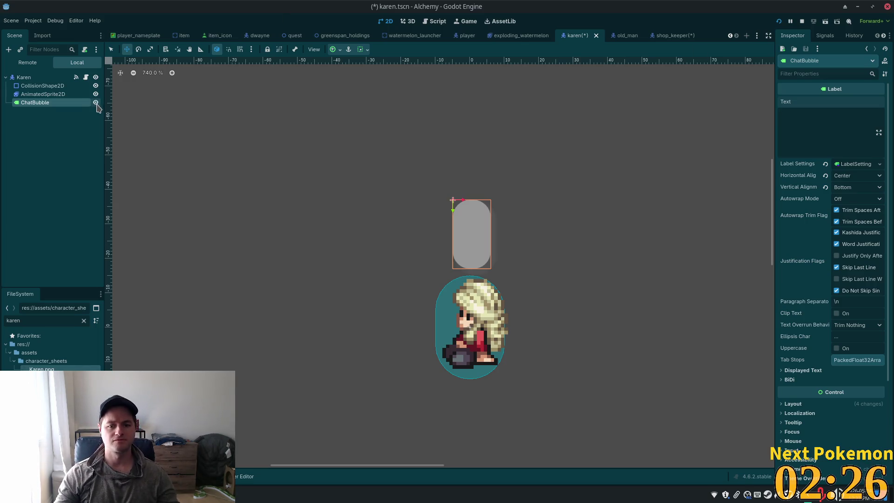
click(803, 122)
text(You have to)
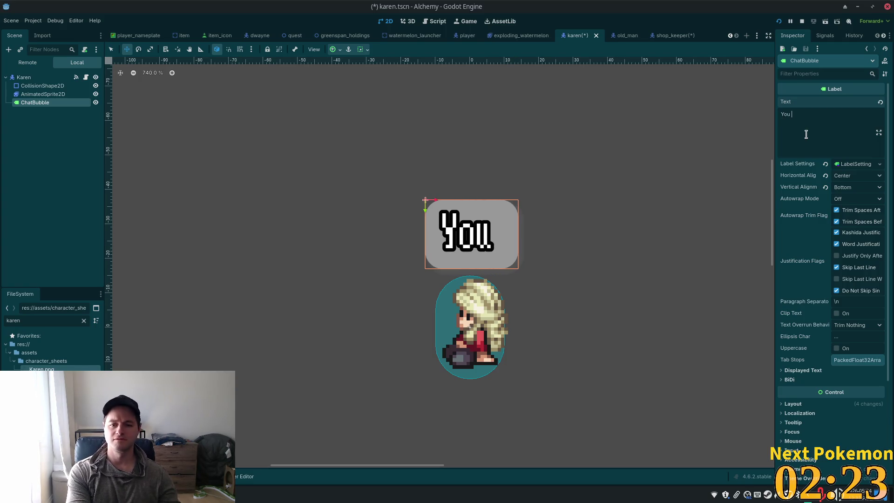
text( fin)
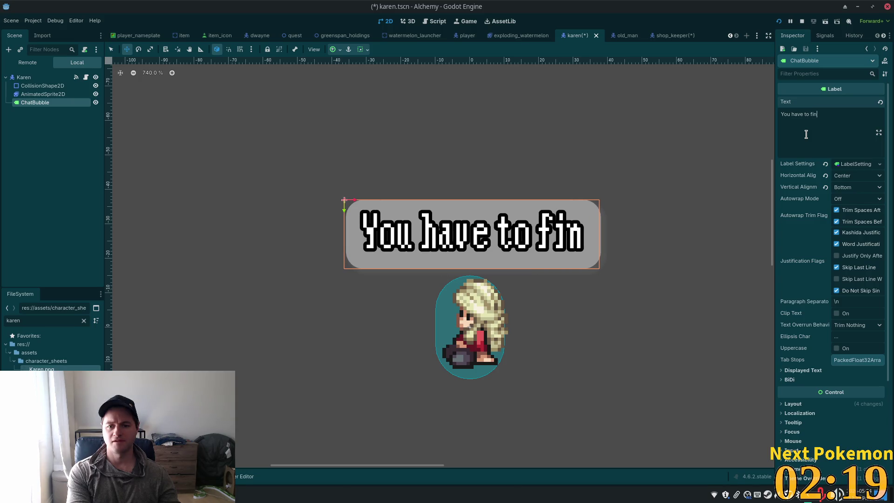
text(ish...)
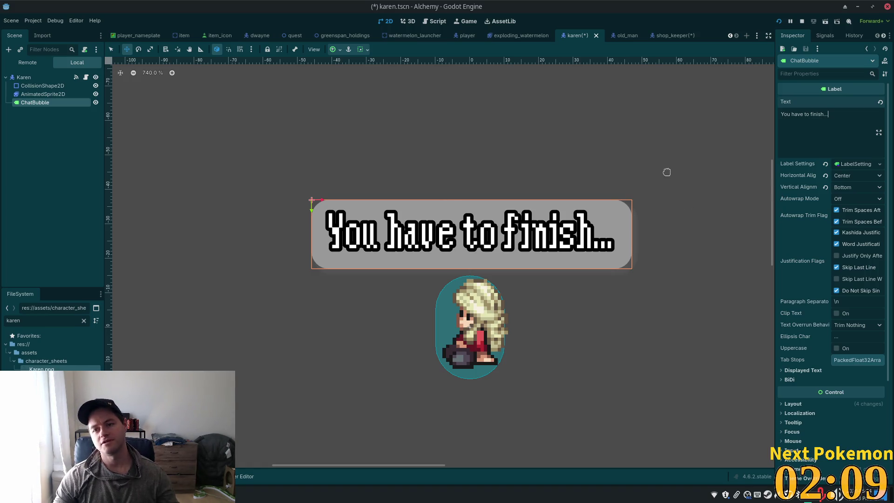
key(ctrl+s)
click(95, 102)
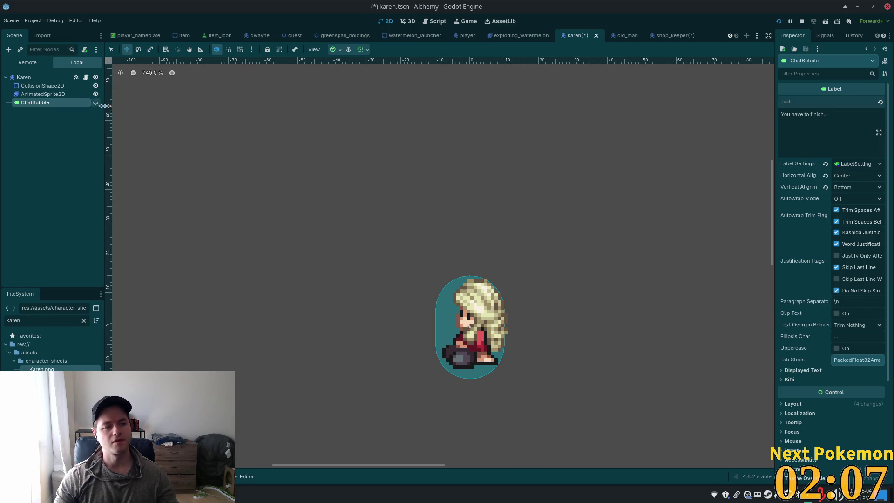
- Save karen.tscn with the hidden ChatBubble and deselect the ChatBubble node
key(ctrl+s)
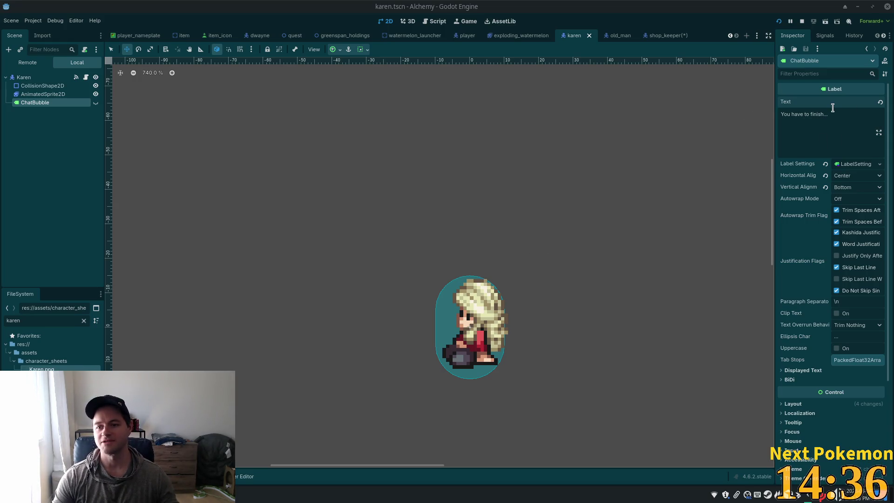
click(40, 122)
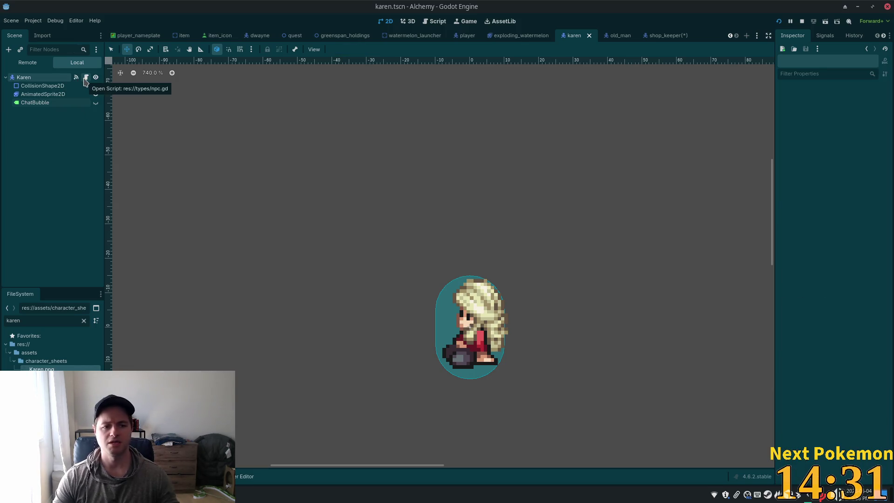
- Select the Karen root node and detach its shared Npc script, starting a new script attachment
click(70, 77)
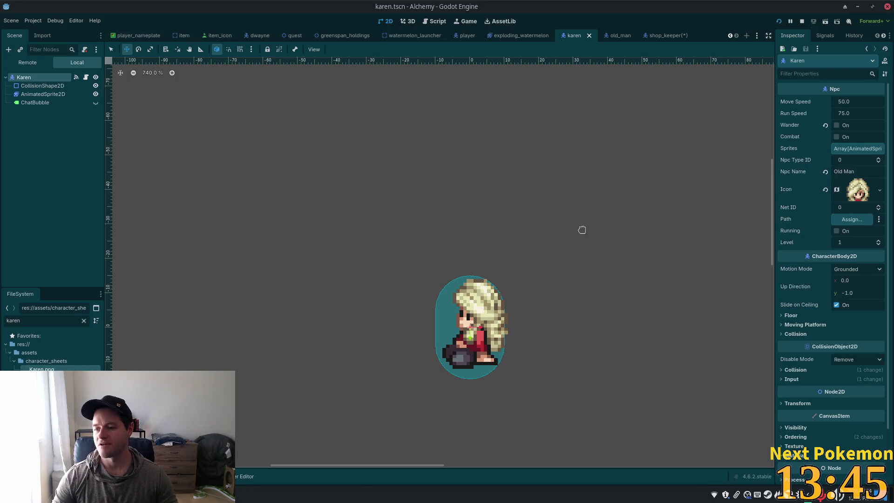
scroll(397, 178, down, 4)
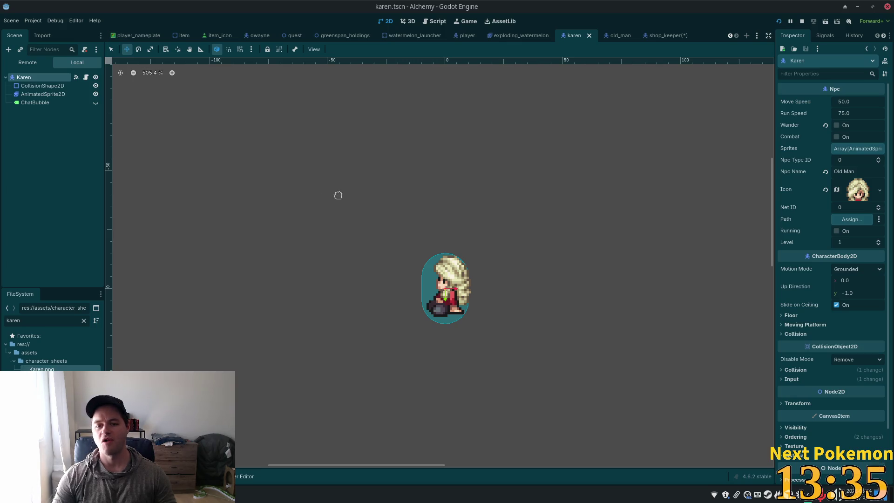
click(21, 95)
click(32, 105)
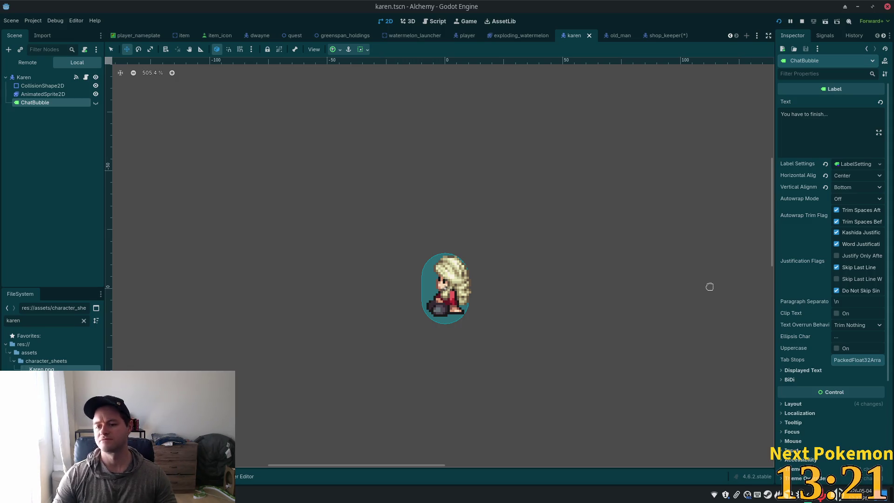
click(23, 77)
key(Down)
key(Down)
key(Down)
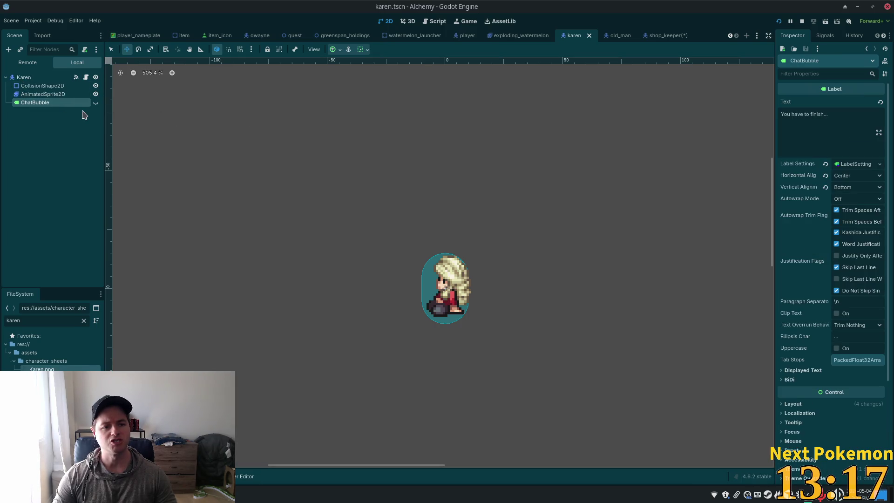
click(58, 78)
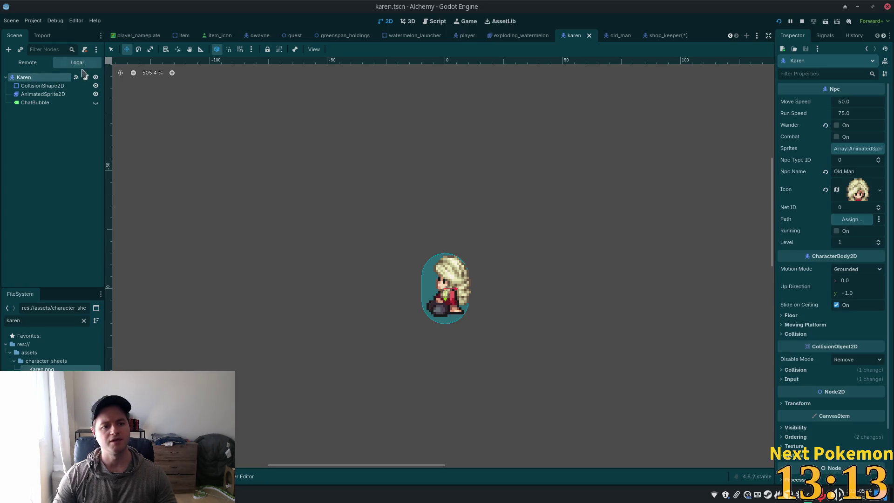
click(84, 49)
click(84, 49)
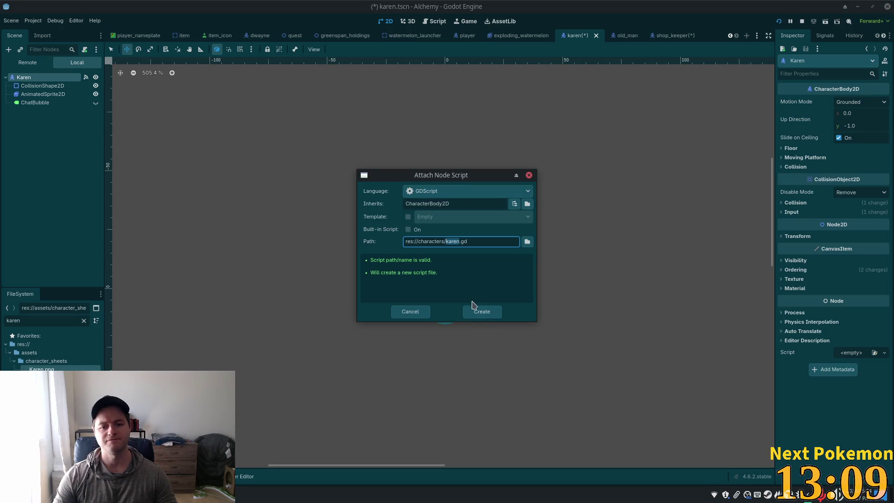
- Create karen.gd, change its base class from CharacterBody2D to Npc, and save
click(478, 313)
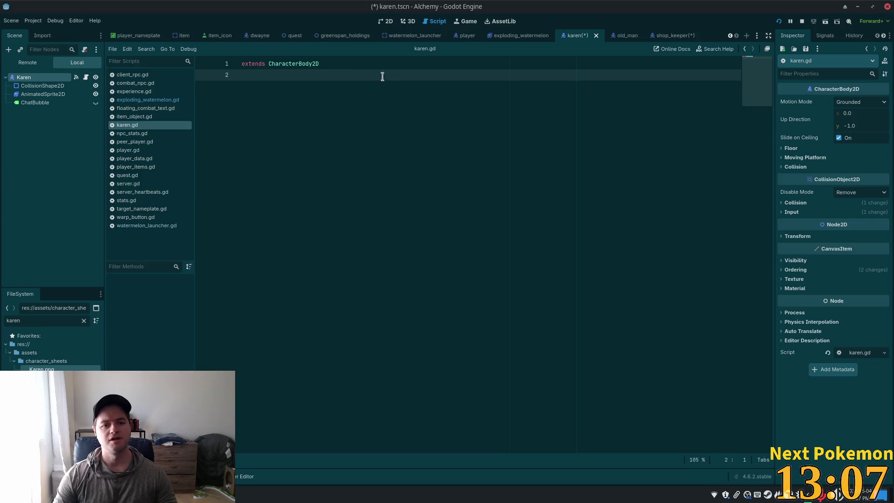
double_click(294, 64)
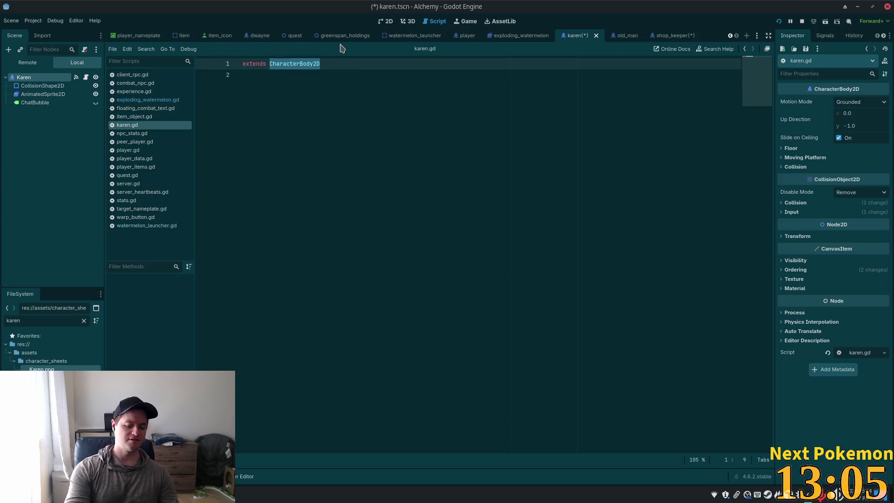
text(NPC)
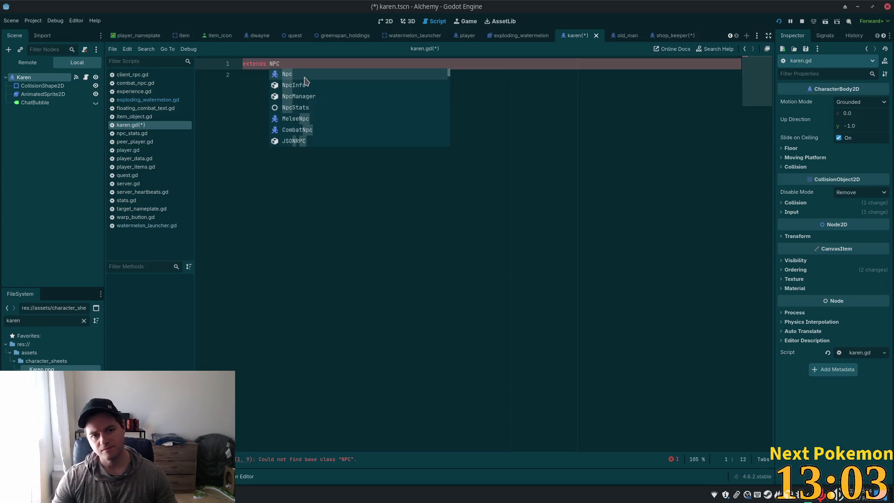
click(310, 74)
key(ctrl+s)
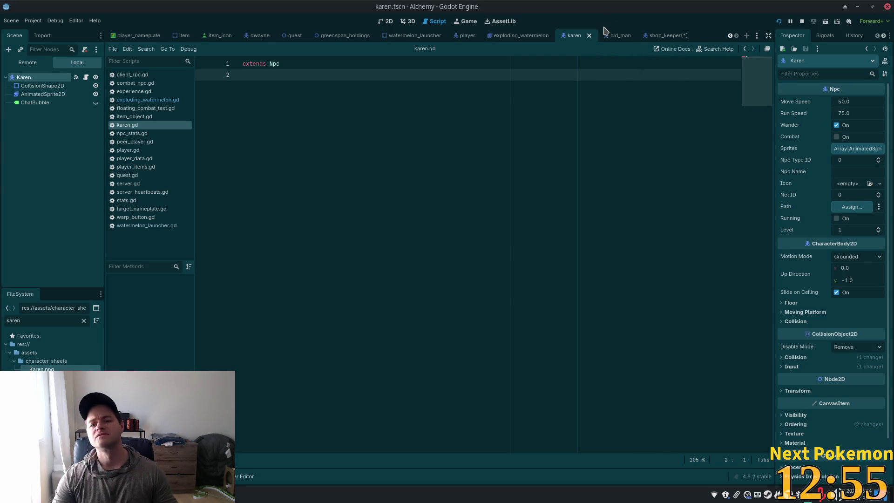
click(617, 35)
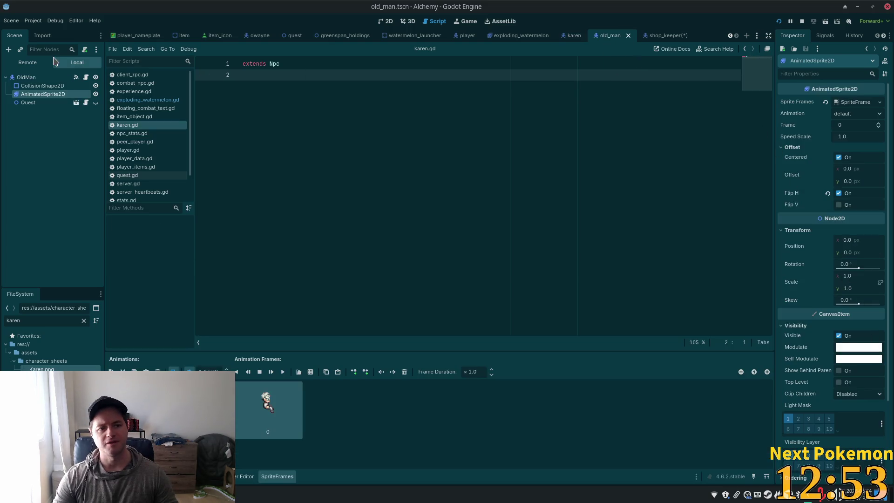
- Paste OldMan's Icon into Karen's Icon as a unique copy, set its Atlas to Karen.png, and save
click(42, 77)
right_click(856, 190)
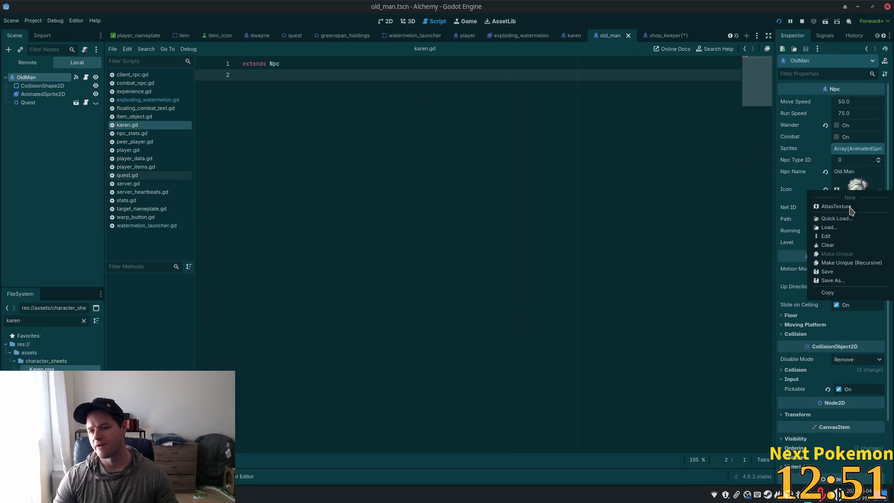
click(848, 294)
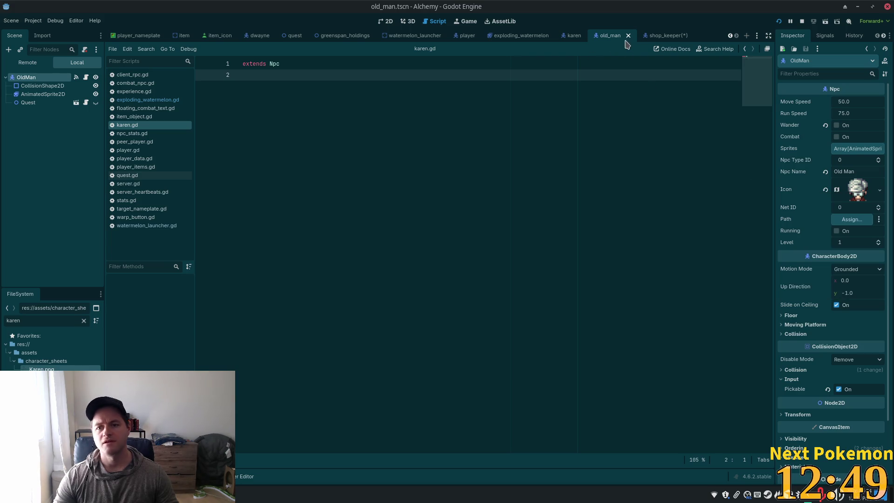
click(574, 35)
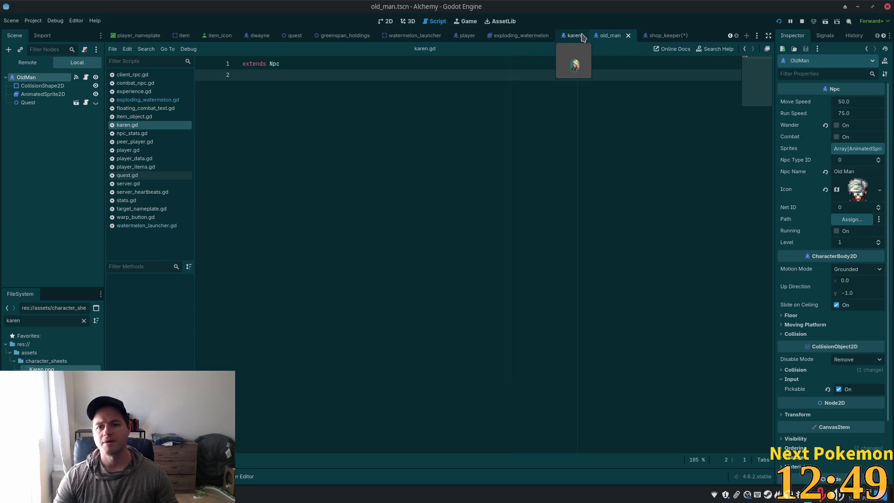
click(851, 186)
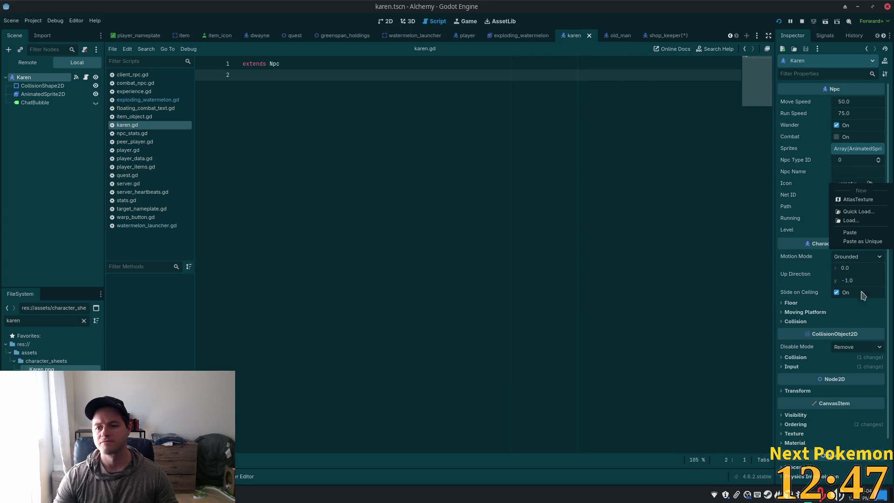
click(852, 242)
click(496, 322)
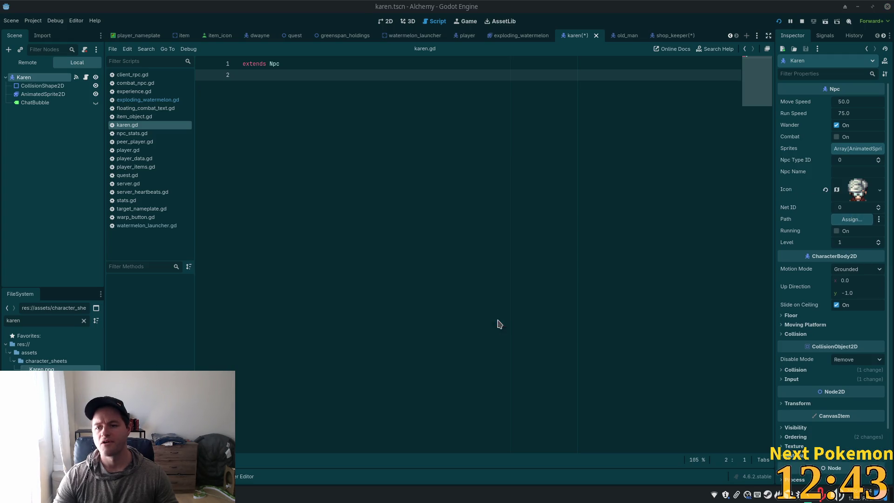
mouse_move(42, 367)
mouse_down()
mouse_move(854, 195)
mouse_move(261, 384)
mouse_move(230, 361)
mouse_move(857, 312)
mouse_up()
key(ctrl+s)
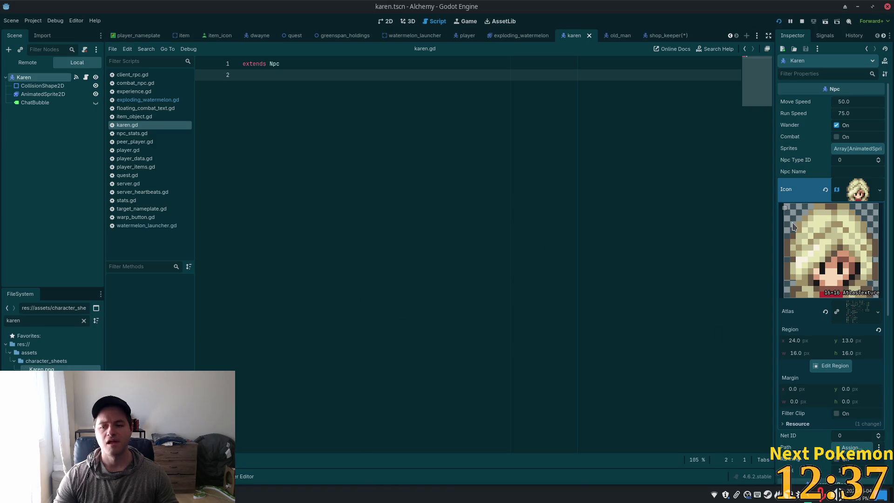
- Enter 'Karen' as the Npc Name in the Inspector and save karen.tscn
click(836, 171)
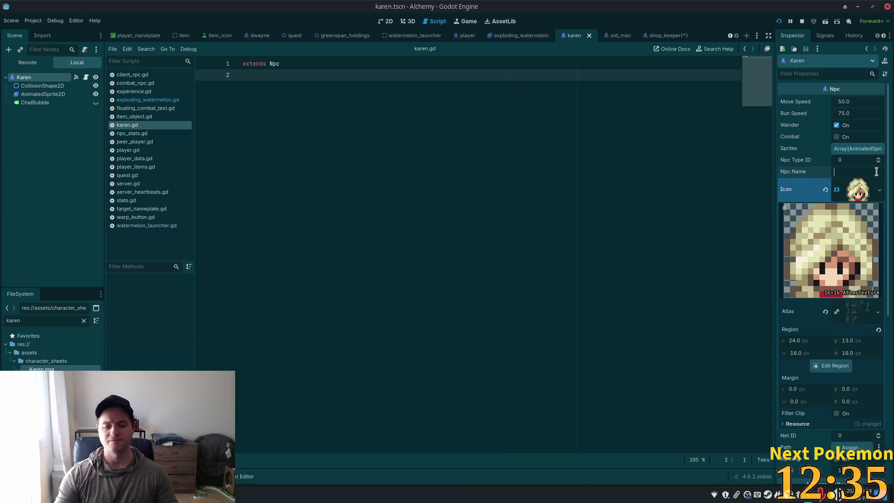
text(Krekw)
key(BackSpace)
key(BackSpace)
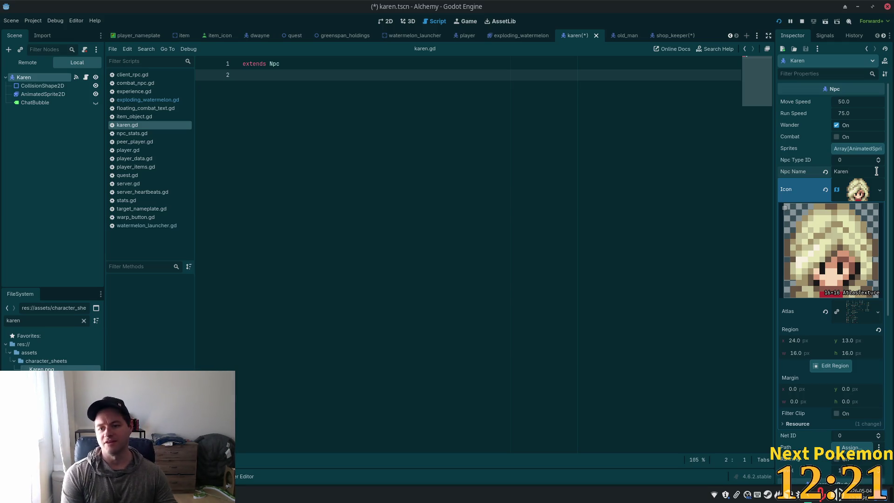
click(792, 341)
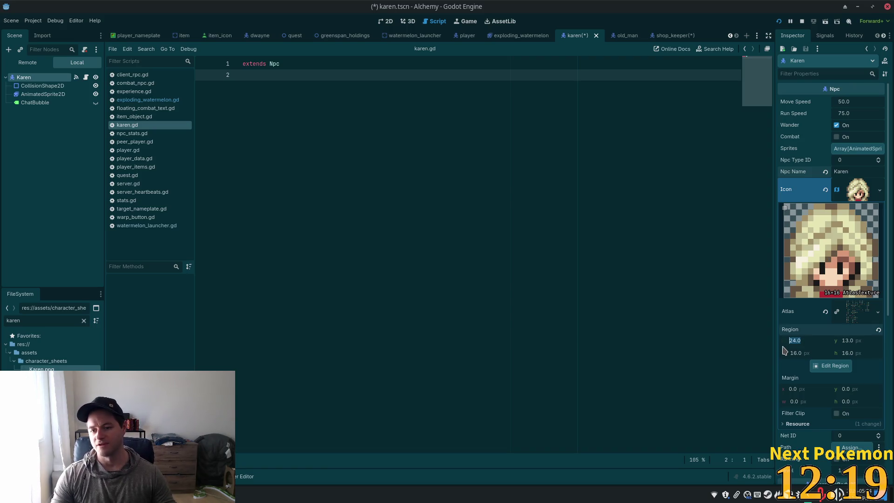
key(ctrl+s)
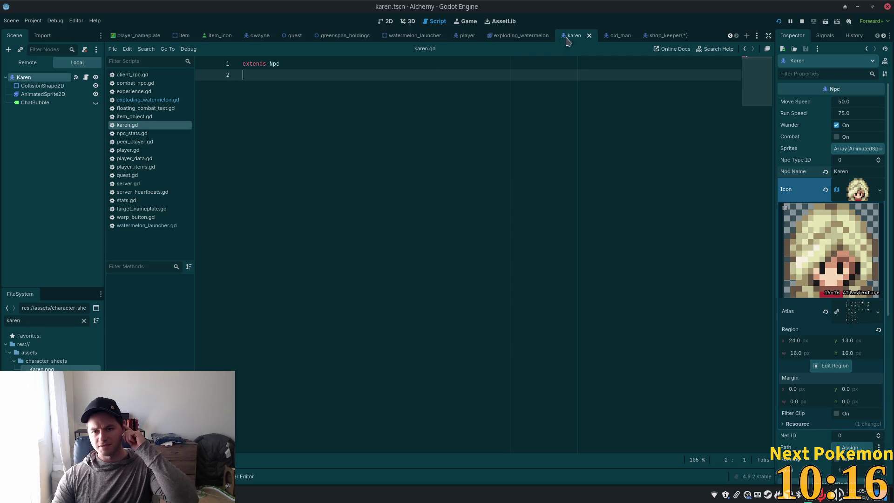
click(502, 36)
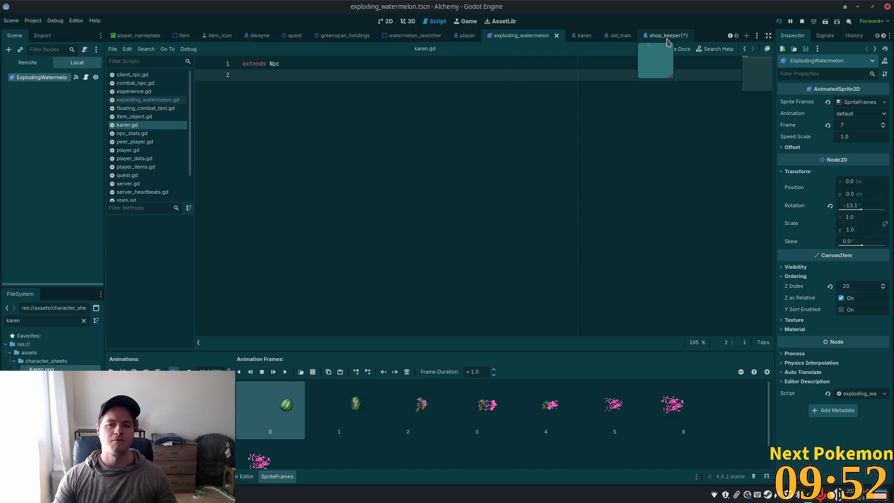
click(577, 36)
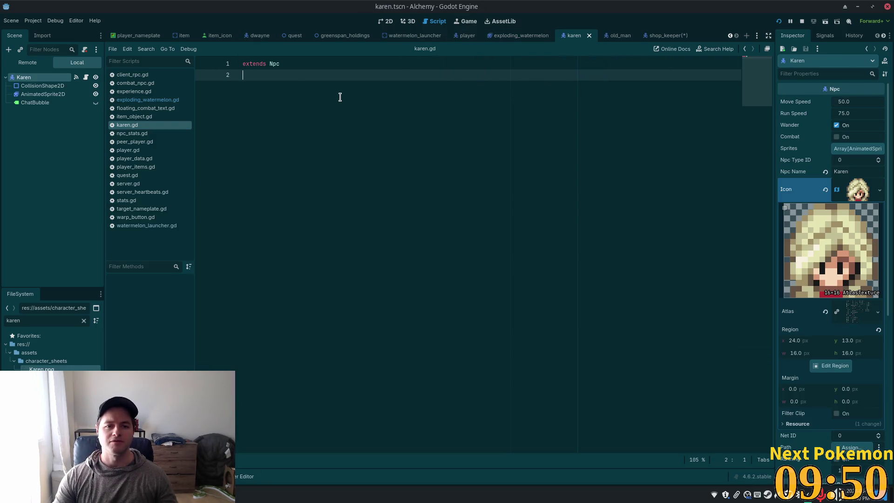
key(Return)
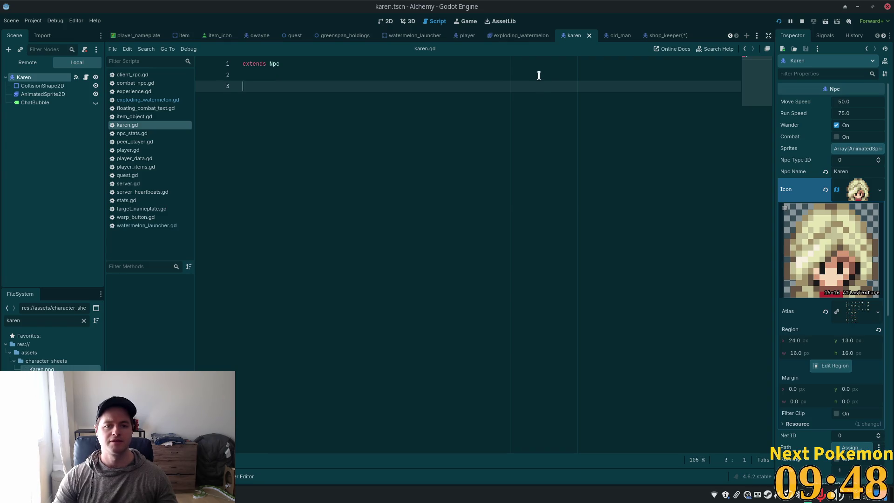
text(@export)
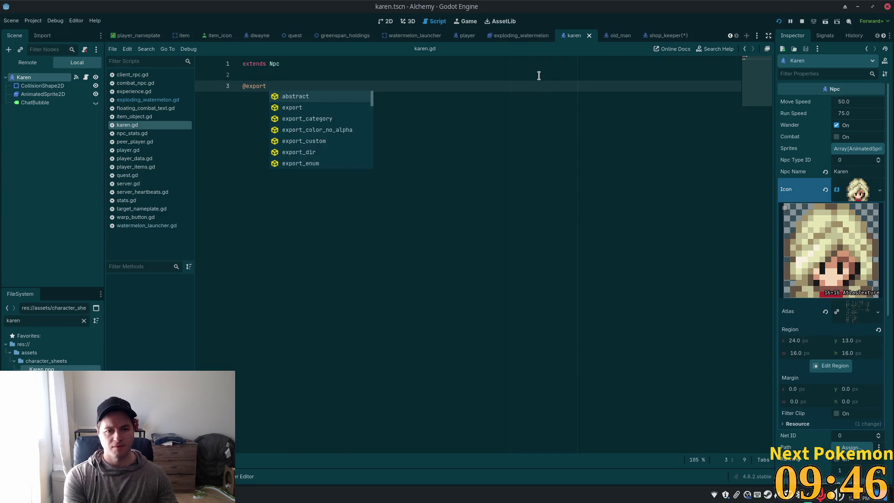
text( var)
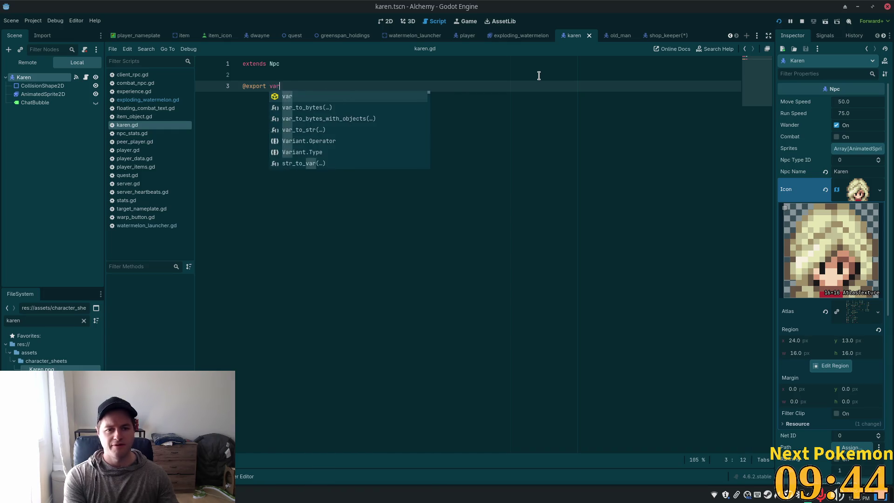
text( watermelonm)
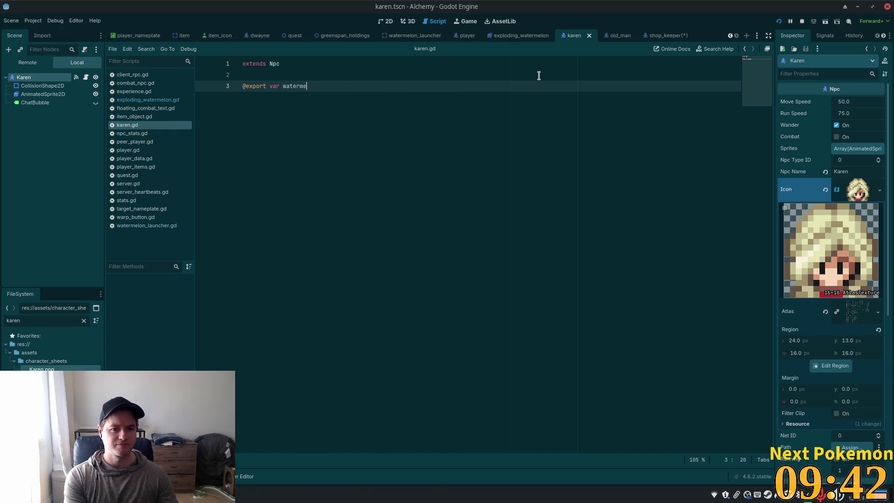
text(_launcher:)
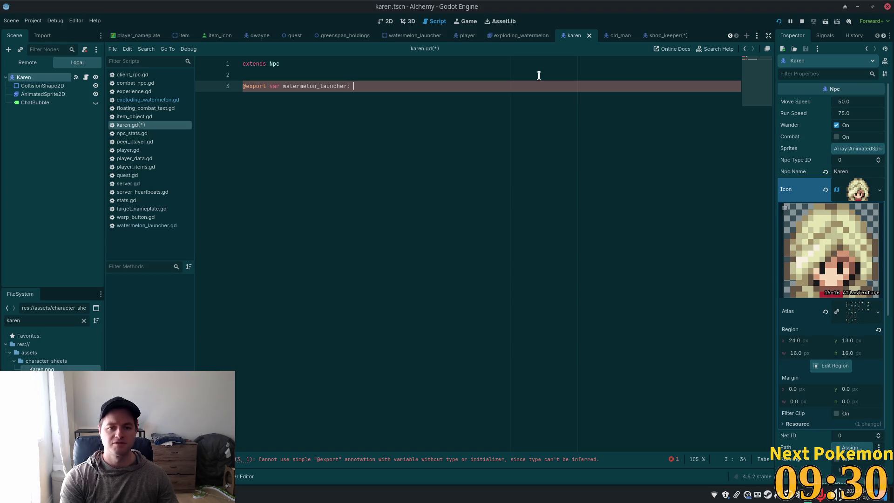
text(Node)
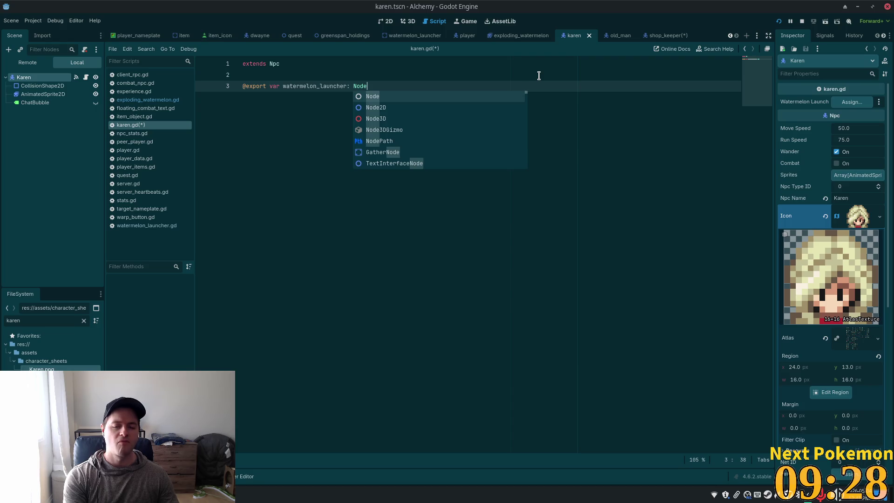
text(_)
text(2D)
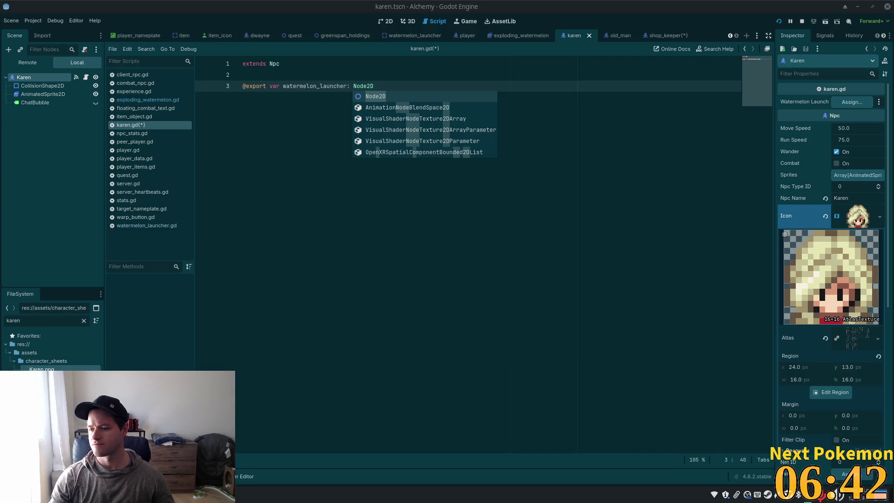
- Close the code completion popup, leaving the 'watermelon_launcher: Node2D' declaration in karen.gd
click(466, 180)
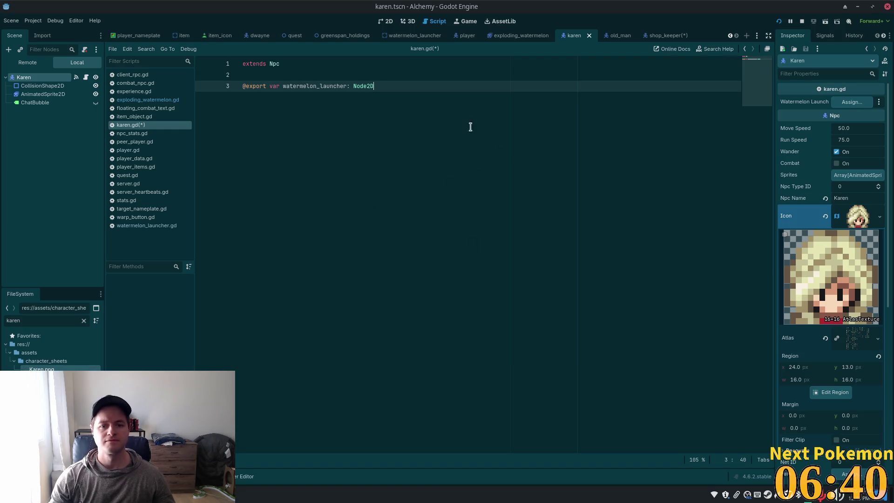
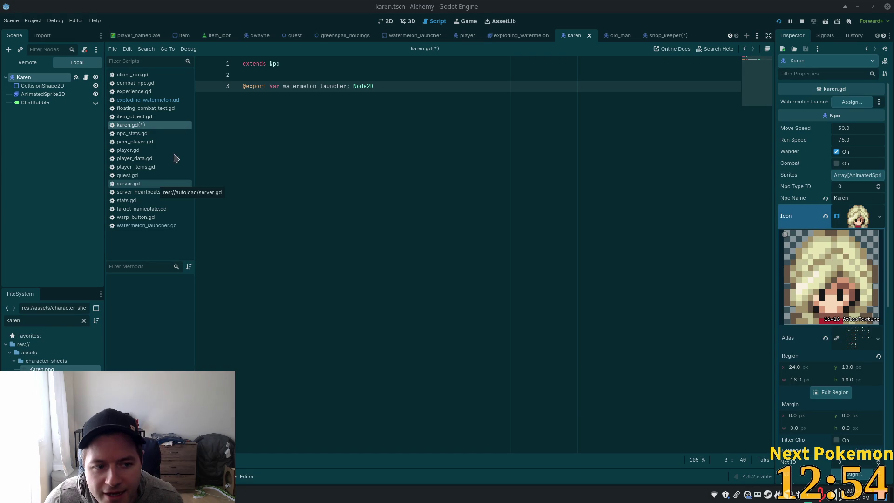
- Add a _ready() function to karen.gd connecting watermelon_launcher.watermon_impact to _on_watermelon_impact
key(Return)
key(Return)
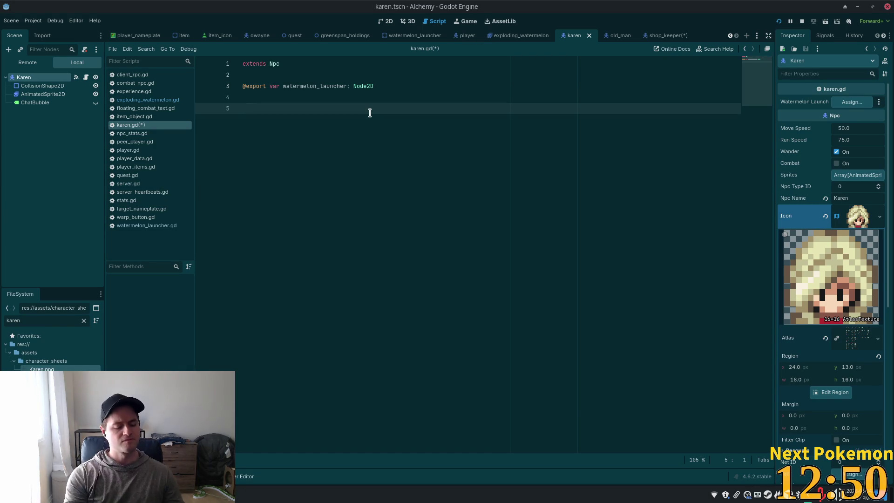
text(func _re)
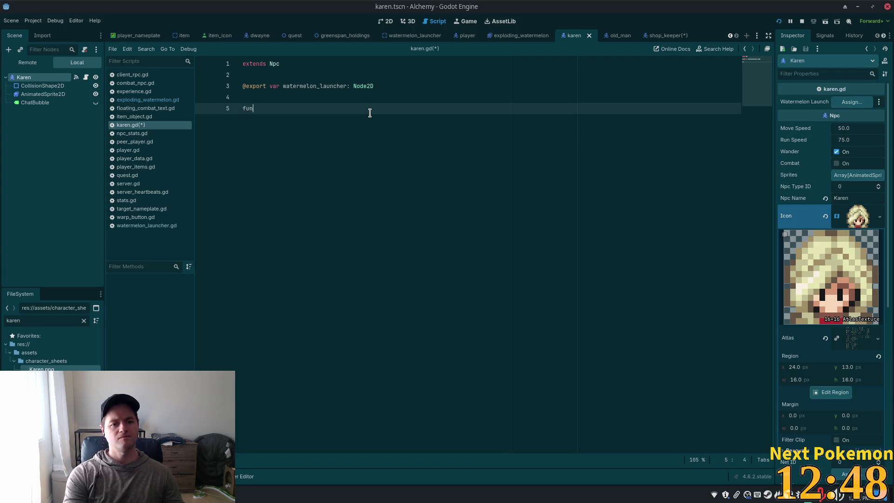
key(Return)
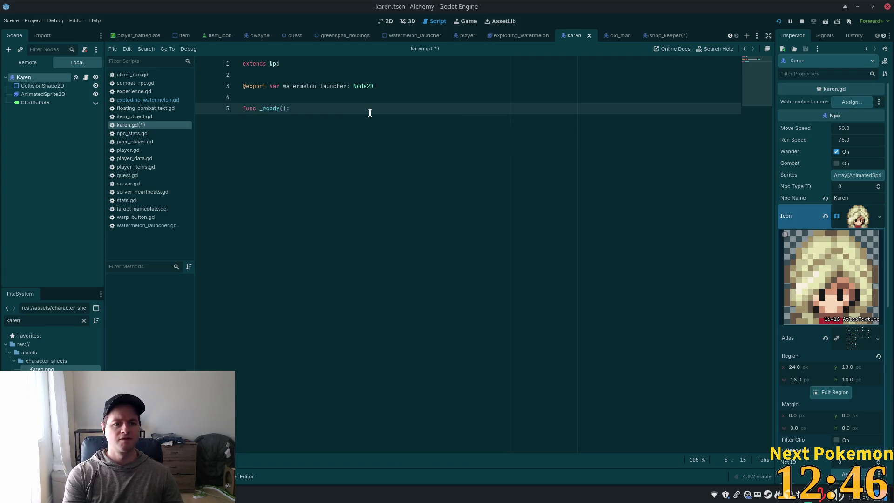
key(Return)
text(waterme)
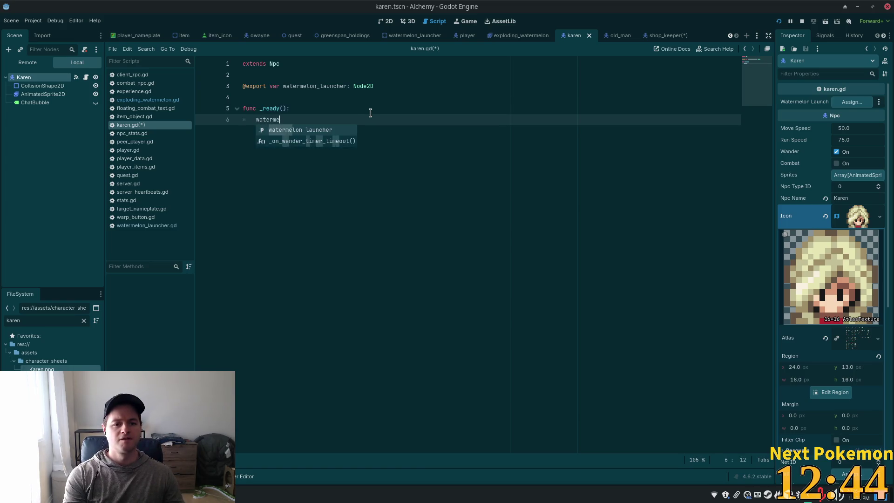
key(Return)
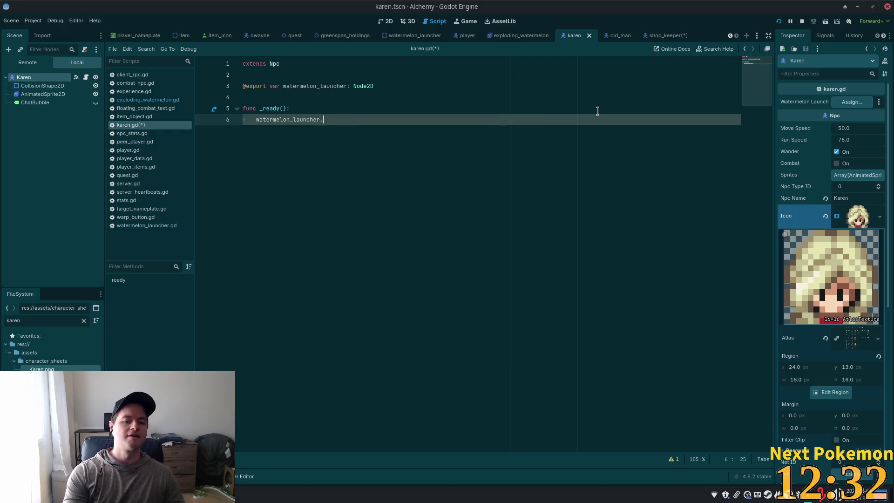
text(.)
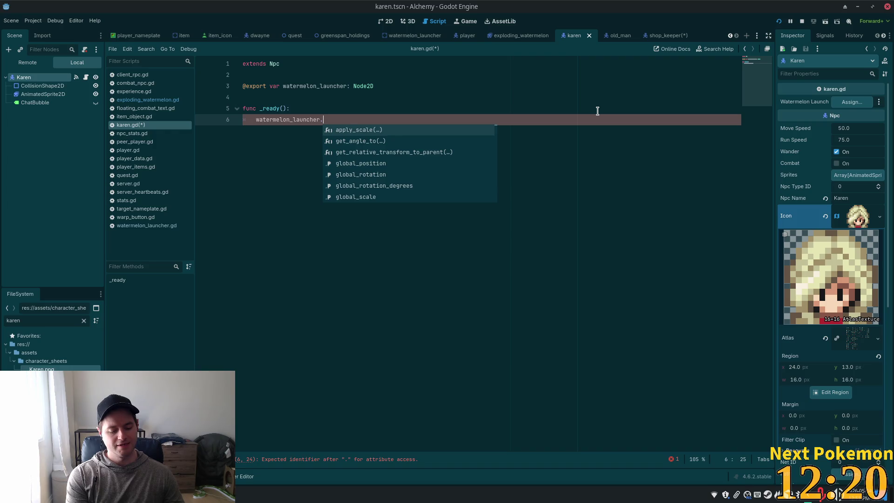
text(watermon_e)
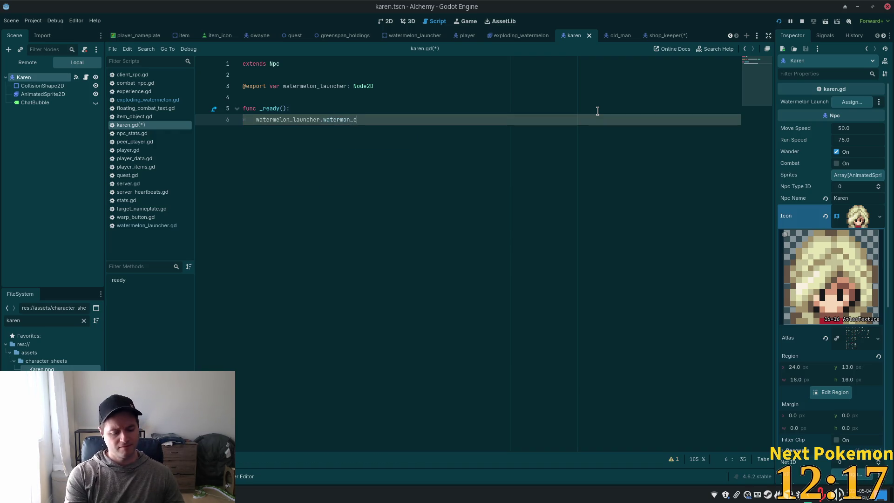
key(BackSpace)
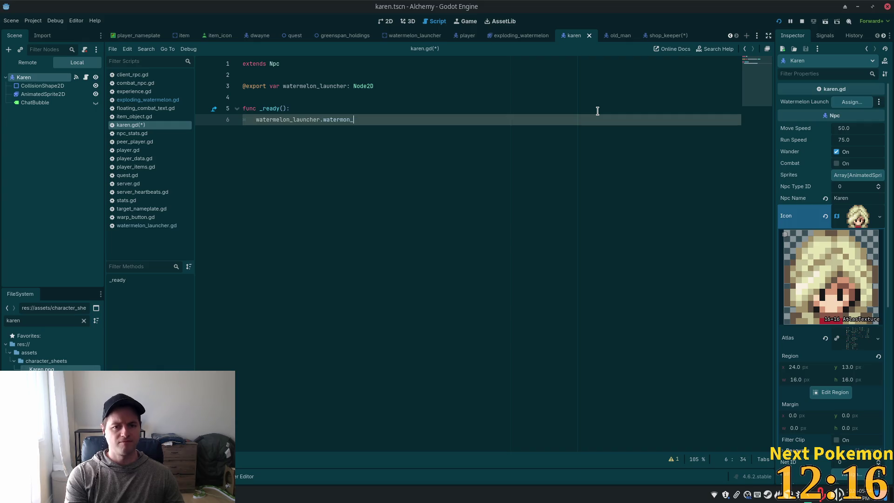
text(pact.)
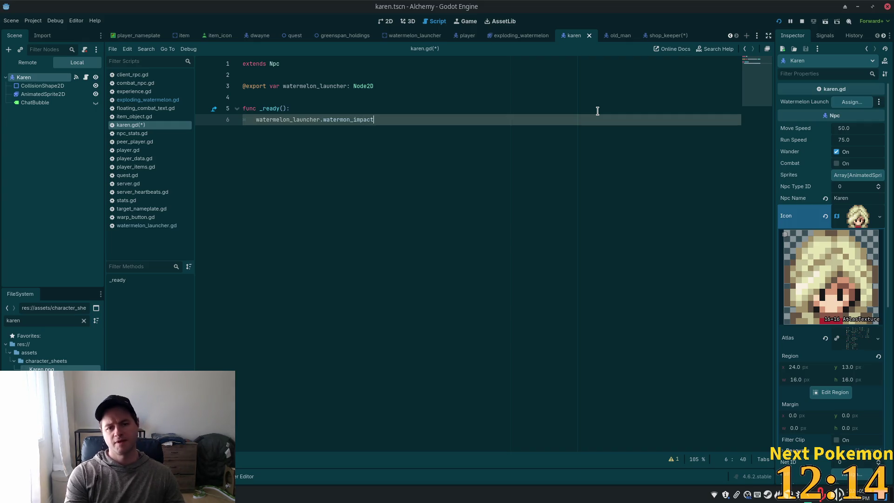
text(connect)
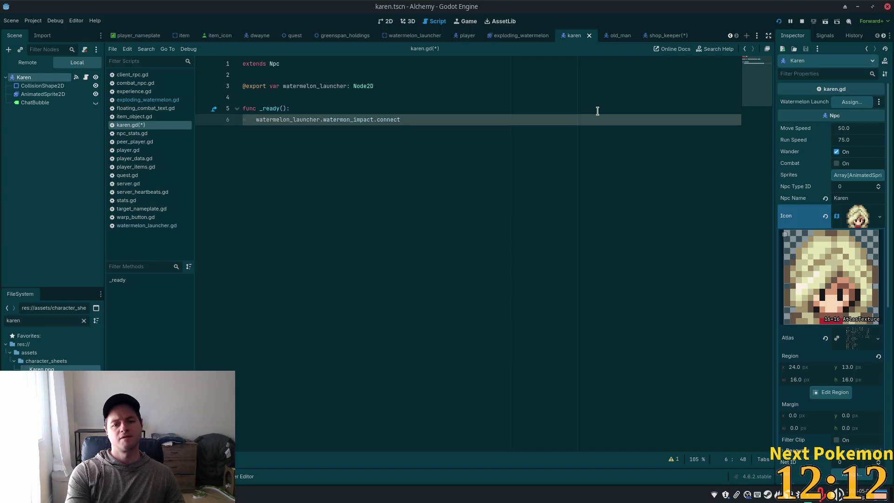
text(()
text(_on_)
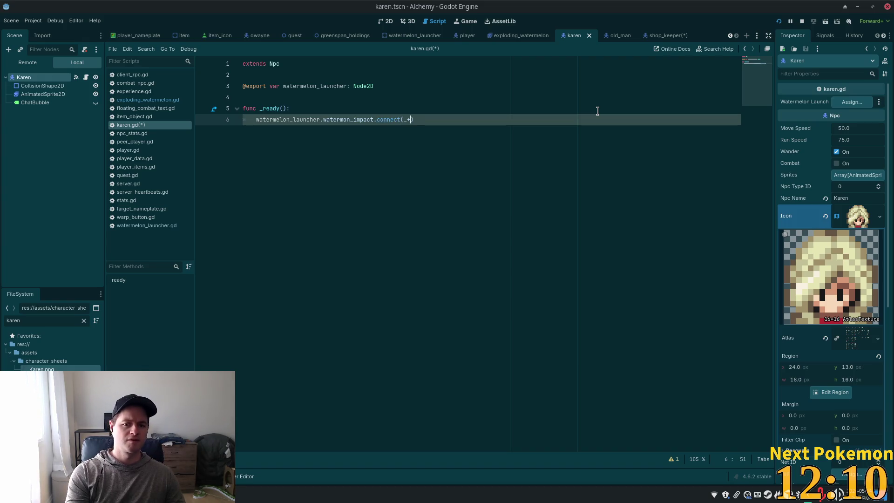
text(watermelon)
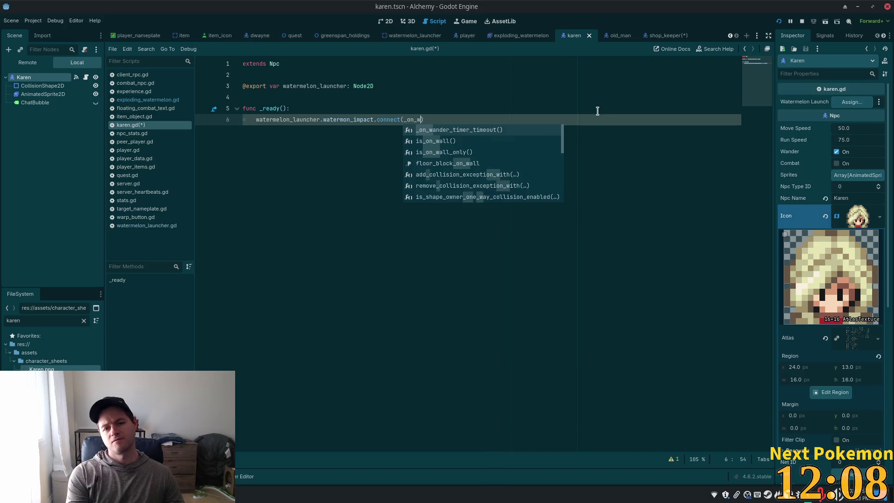
text(_im)
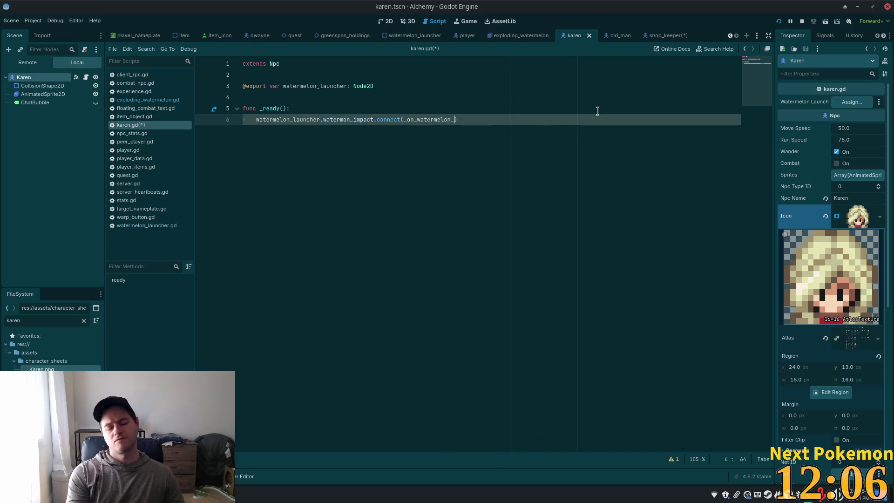
text(pact))
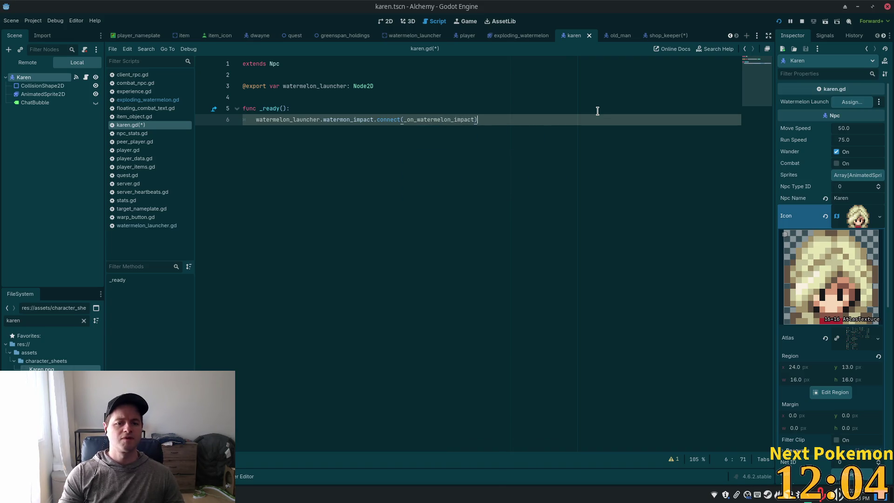
key(Return)
key(Return)
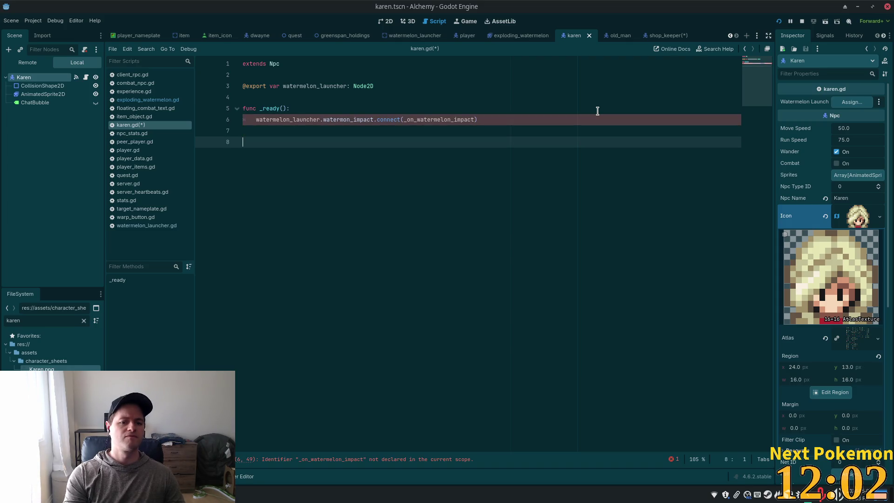
- Declare an empty _on_watermelon_impact() function below _ready, and add a blank line under the export variable
key(BackSpace)
text(func _)
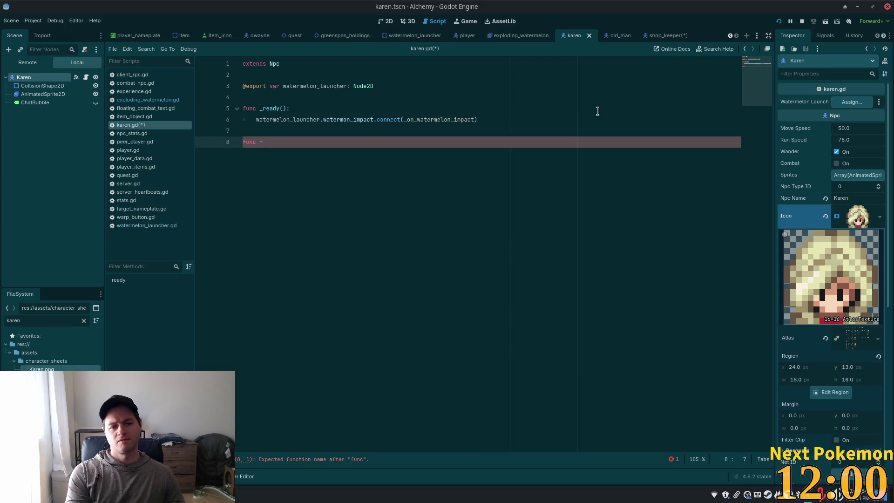
text(_)
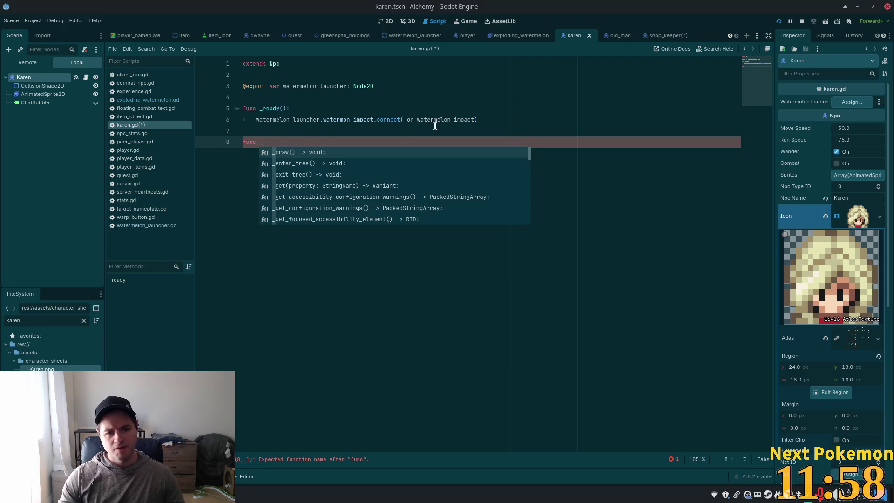
double_click(434, 120)
key(ctrl+c)
click(271, 138)
key(BackSpace)
key(ctrl+v)
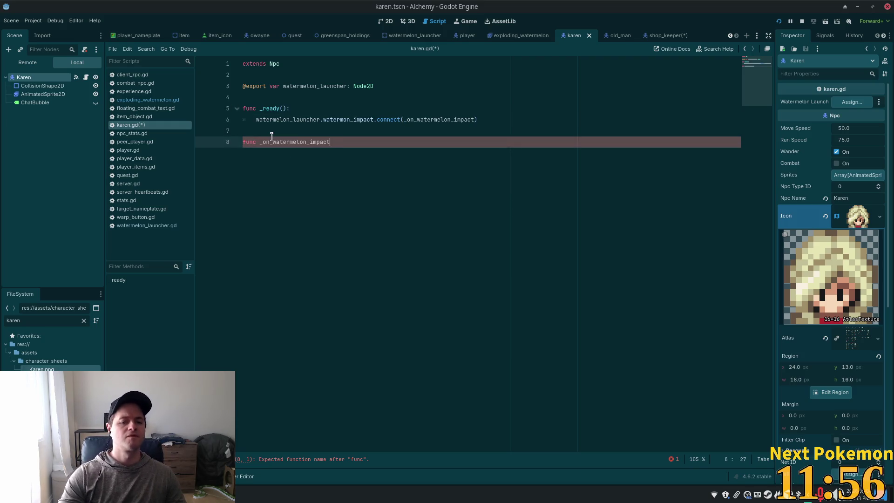
text(():)
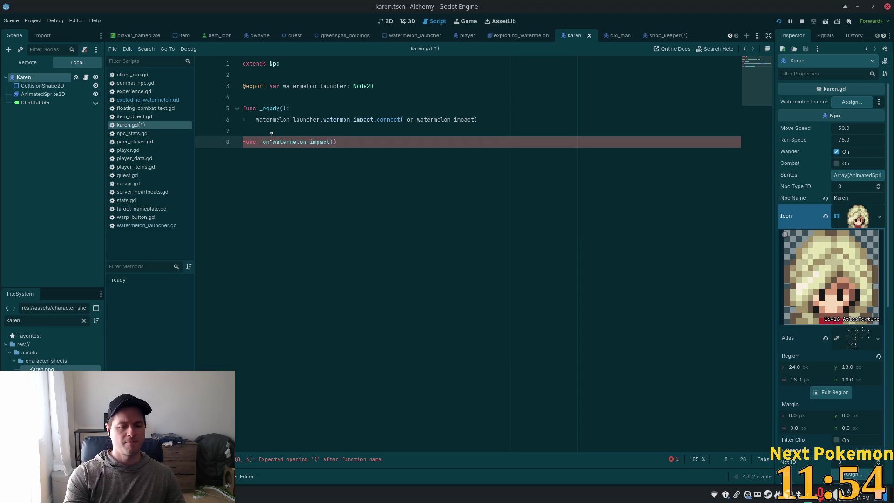
key(Return)
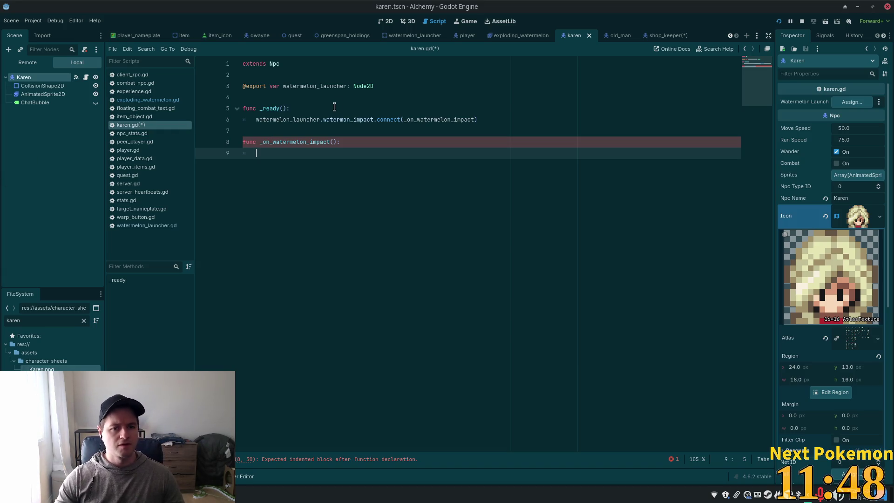
click(374, 85)
key(Return)
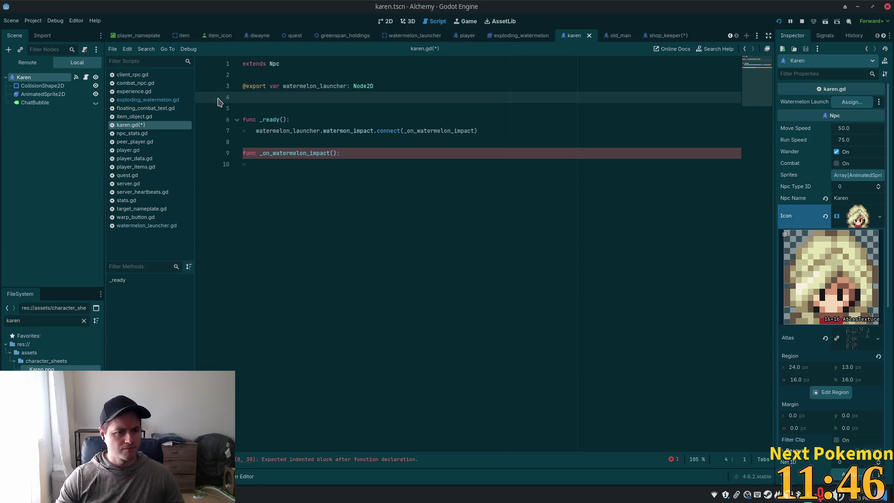
drag(24, 103, 289, 98)
click(334, 191)
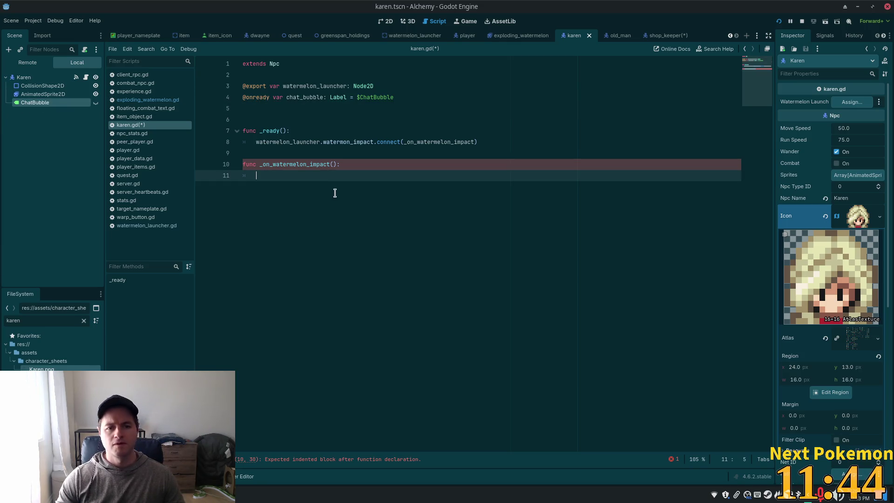
click(296, 113)
key(BackSpace)
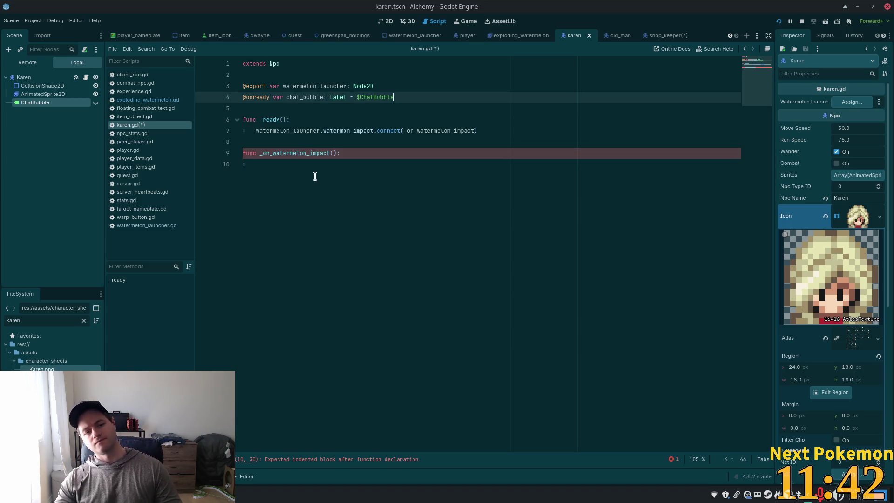
- Make _on_watermelon_impact call chat_bubble.show()
click(303, 165)
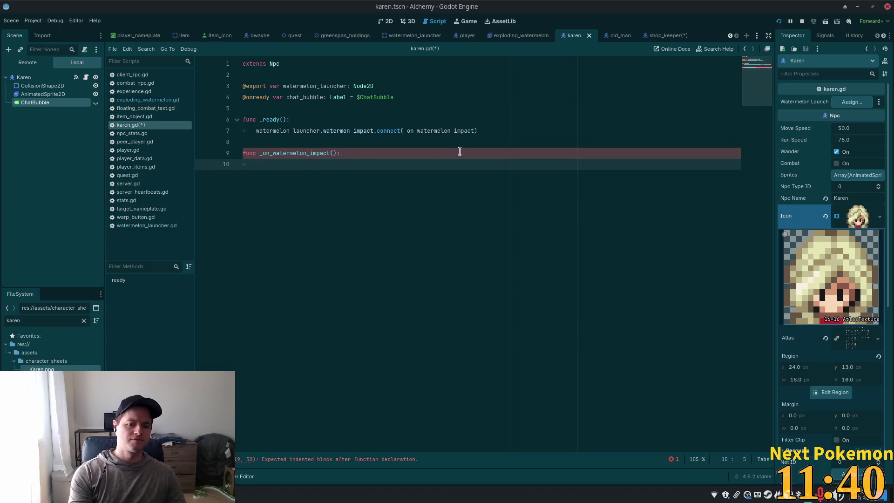
text(chat)
key(Return)
text(.sho)
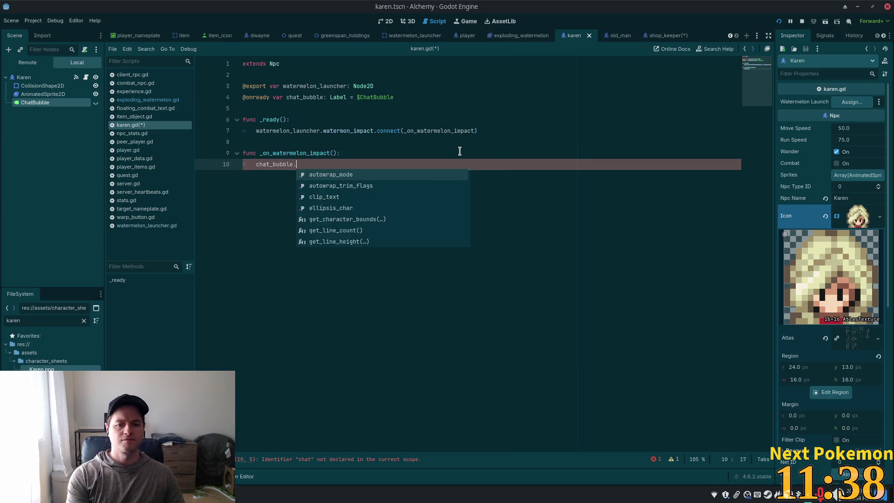
text(w)
key(Return)
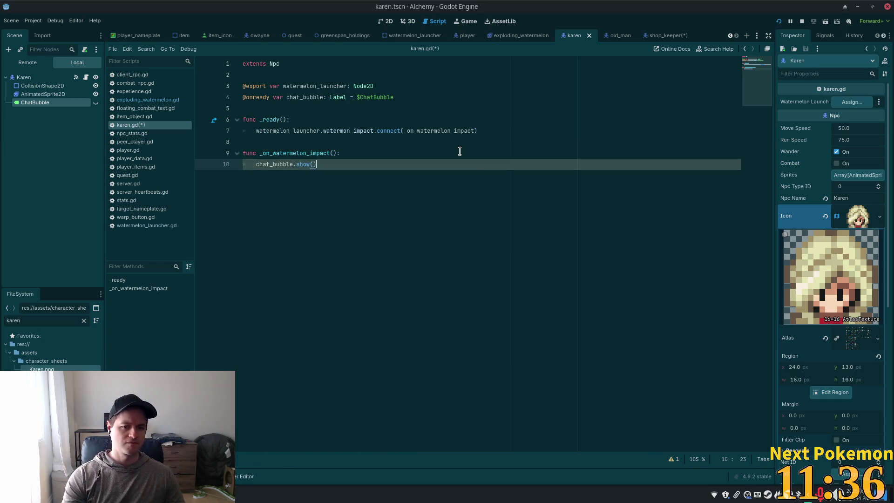
key(Return)
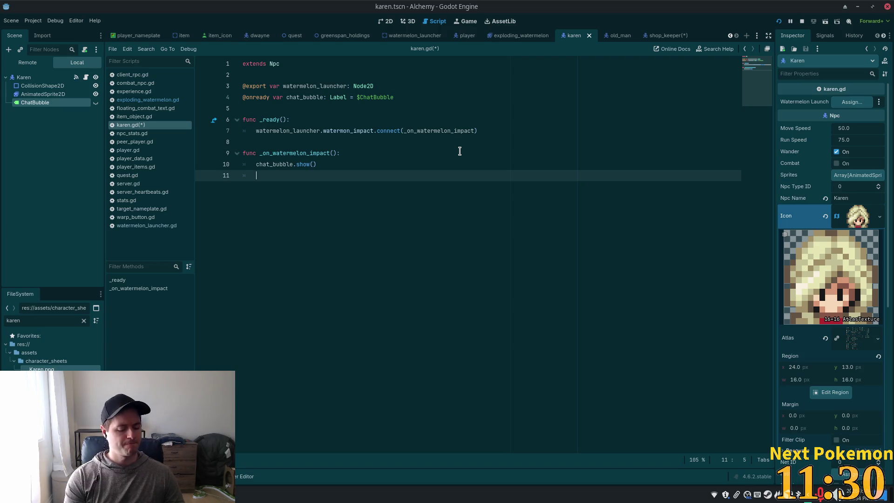
- Begin a get_tree(). call on line 12 of the handler
key(Return)
text(get_tr)
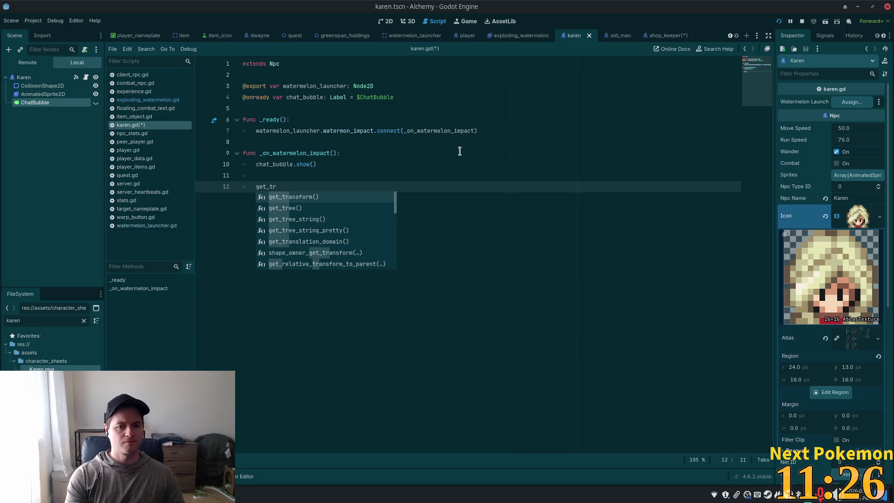
key(Down)
key(Return)
key(BackSpace)
text(.)
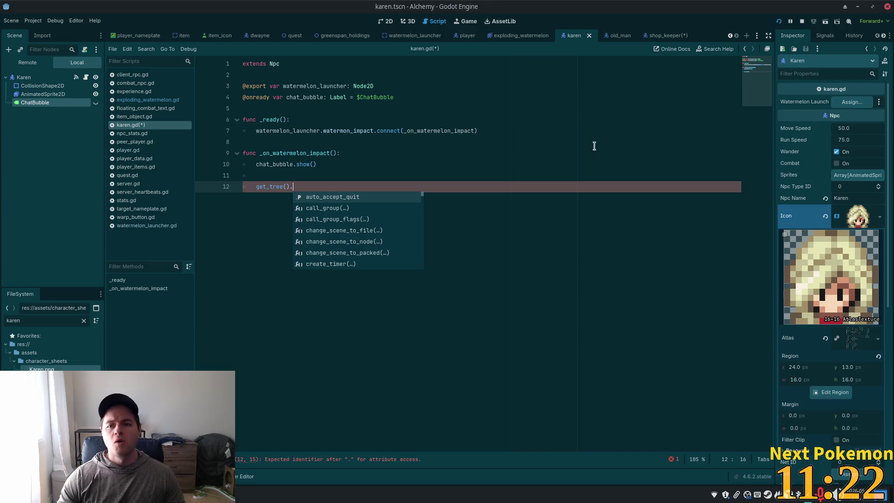
- Look over the exploding_watermelon, karen and watermelon_launcher scenes, then switch to the Cursor editor
click(522, 36)
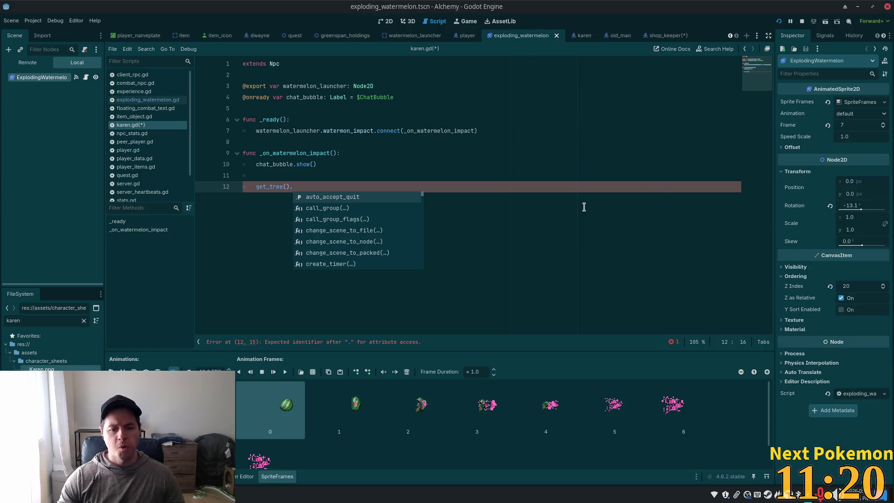
click(577, 36)
click(415, 36)
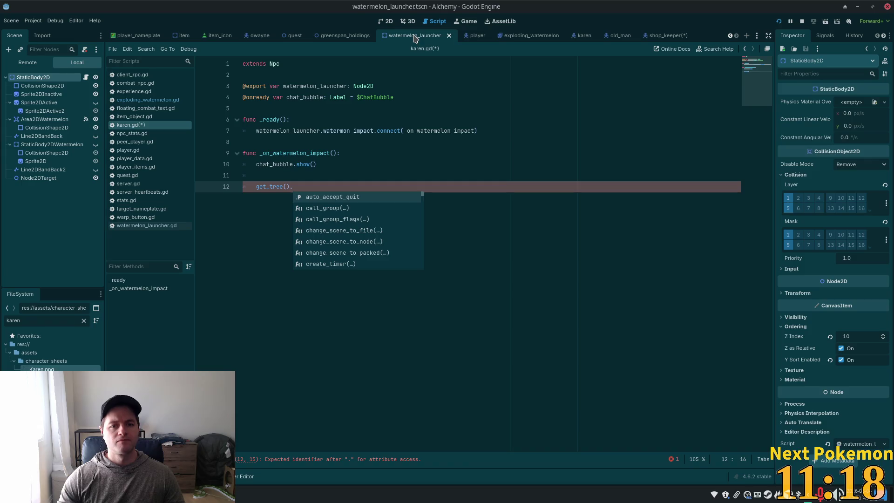
click(582, 37)
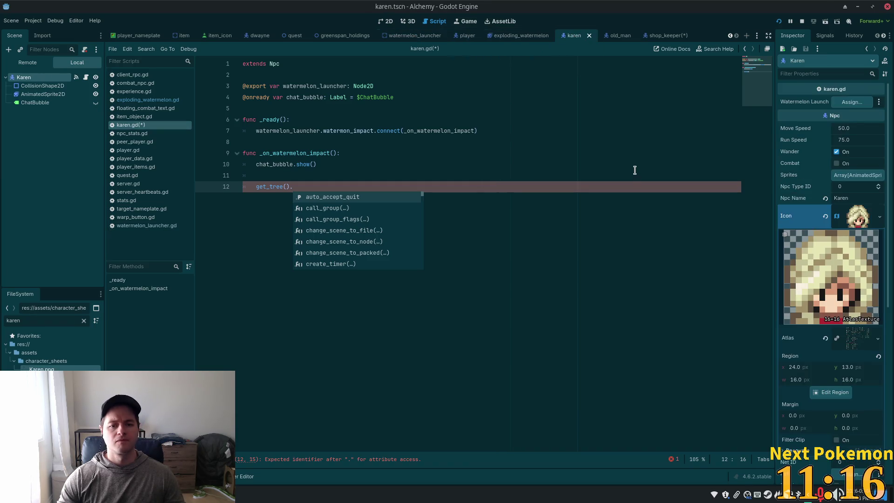
key(alt+Tab)
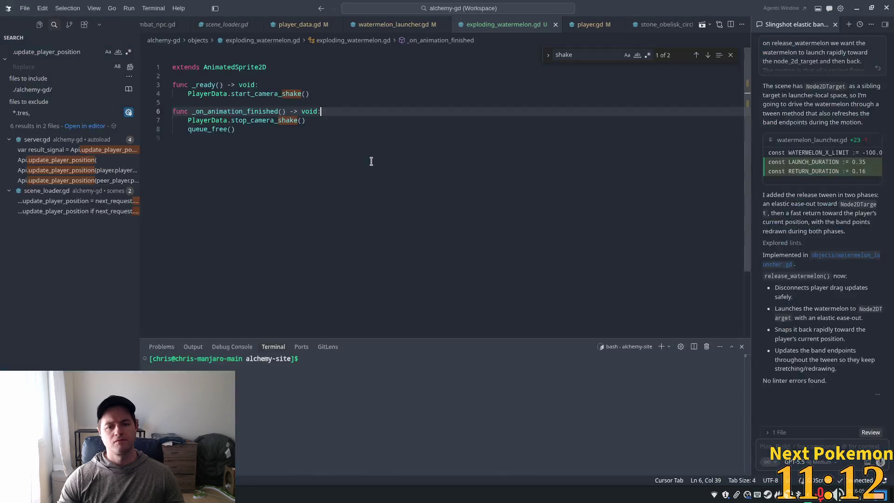
- Open karen.gd in Cursor through the quick file finder
key(alt+Tab)
click(365, 178)
key(alt+Tab)
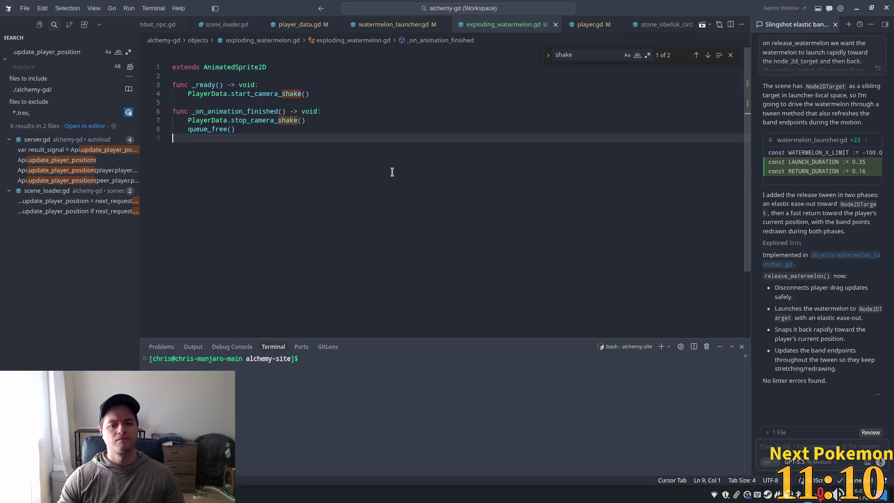
key(ctrl+p)
text(j)
key(BackSpace)
text(karen)
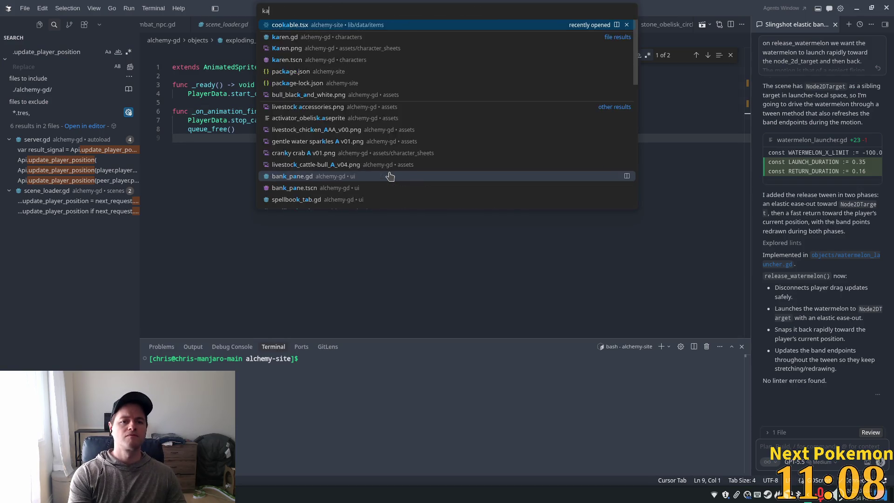
key(Return)
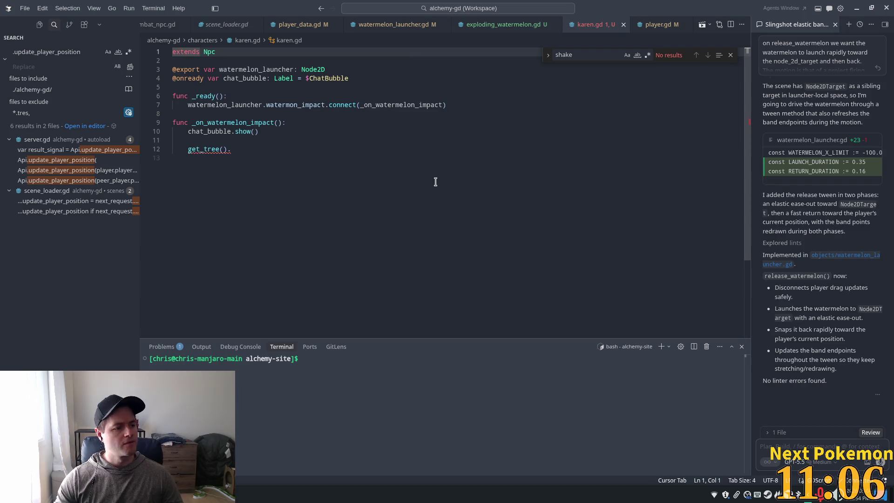
- Complete line 12 with a create_timer call that runs chat_bubble.hide(), and save karen.gd
click(435, 182)
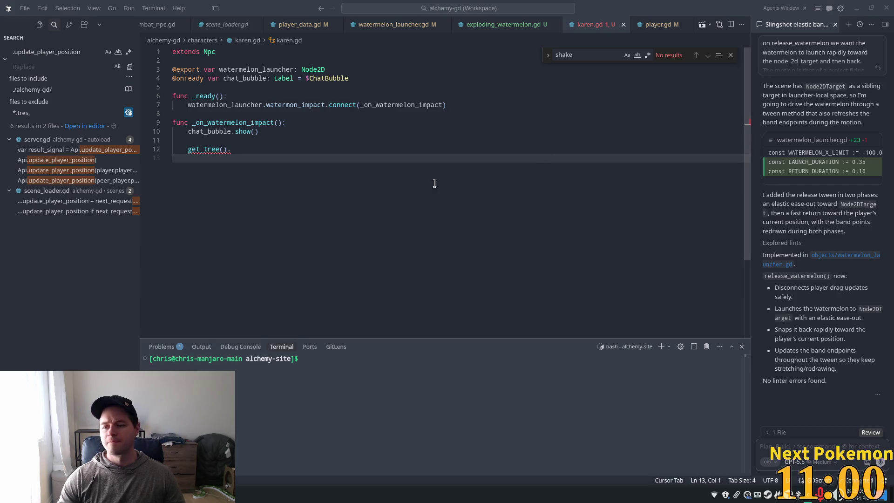
click(242, 149)
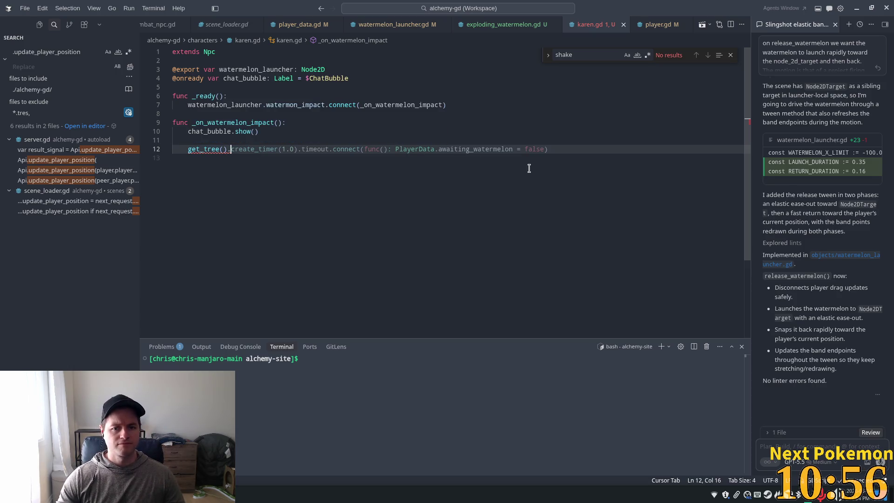
key(Tab)
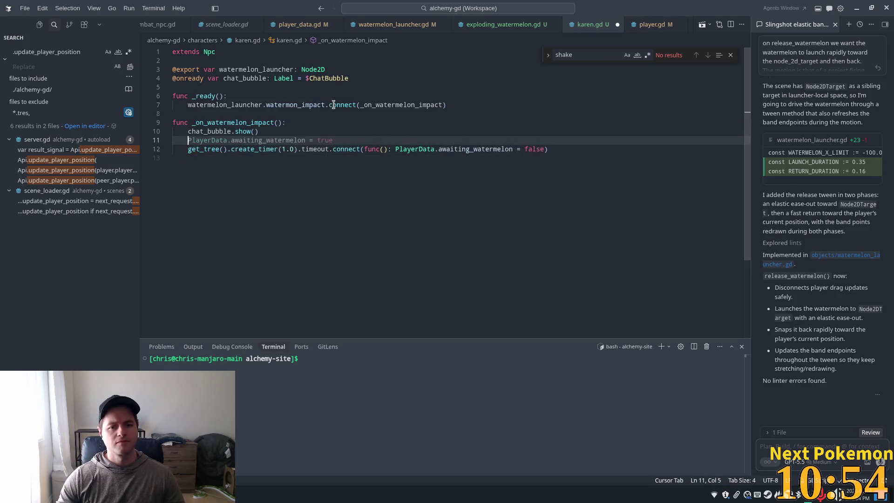
drag(259, 132, 191, 132)
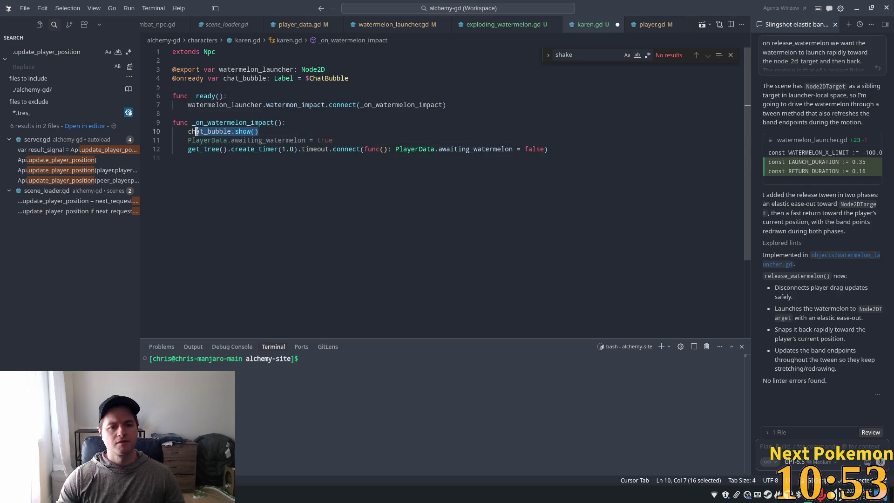
double_click(219, 131)
click(280, 131)
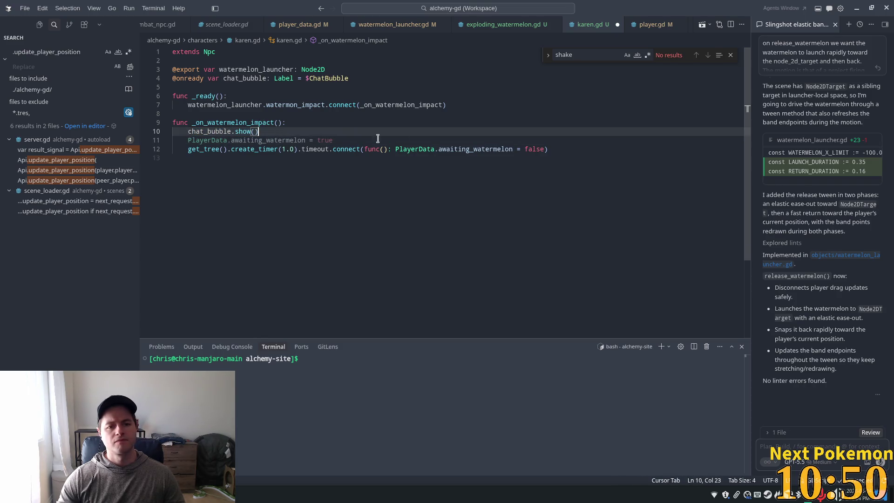
click(545, 149)
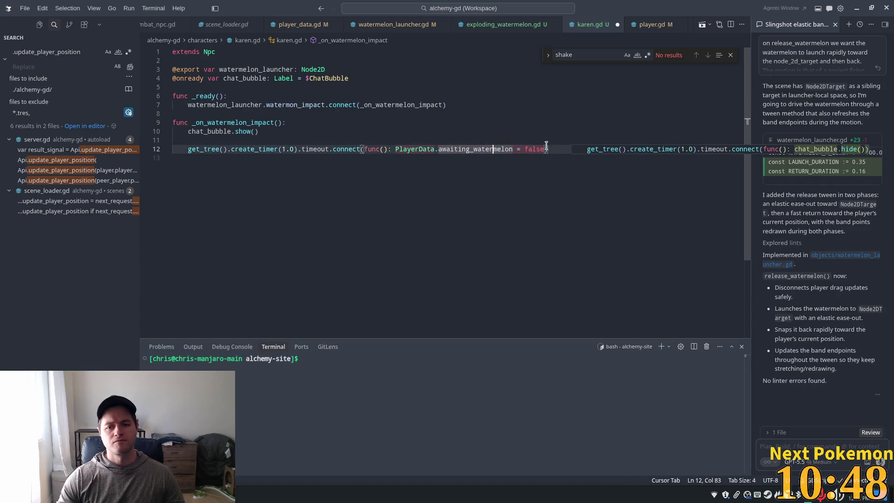
key(Tab)
key(ctrl+s)
- Change the hide timer duration from 1.0 to 3.0 seconds, then view exploding_watermelon.gd
click(463, 106)
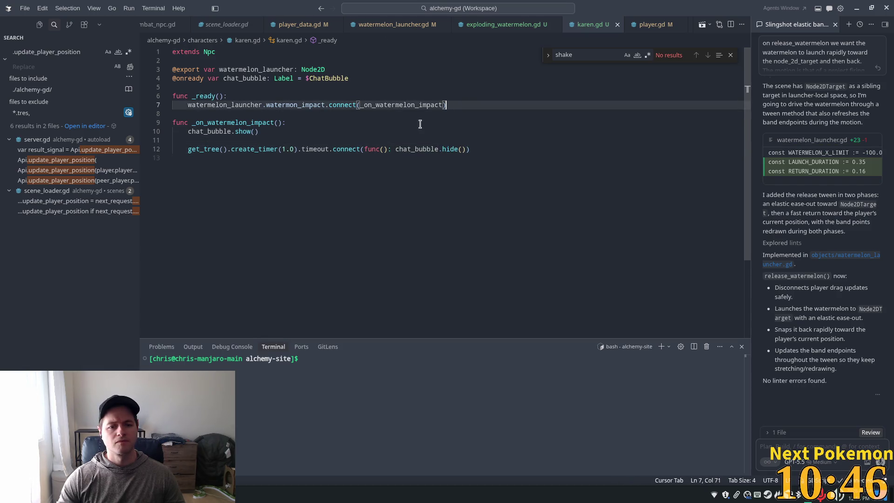
click(285, 93)
click(290, 148)
key(BackSpace)
text(3)
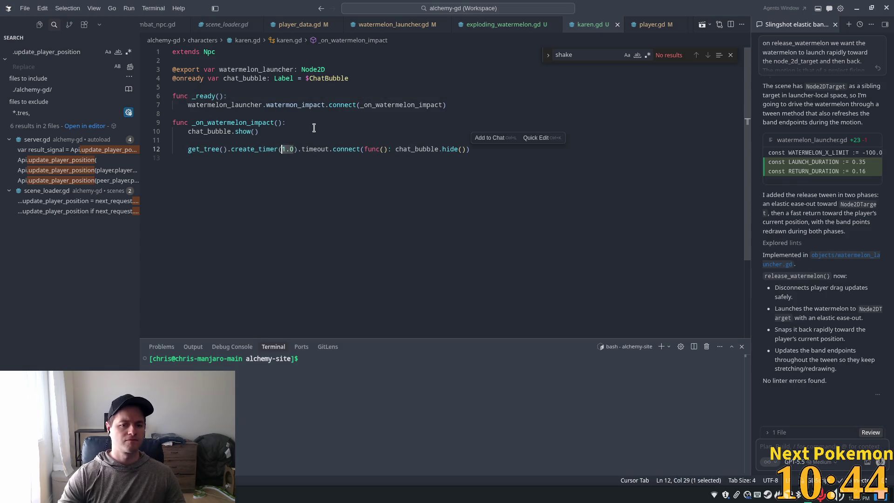
click(321, 105)
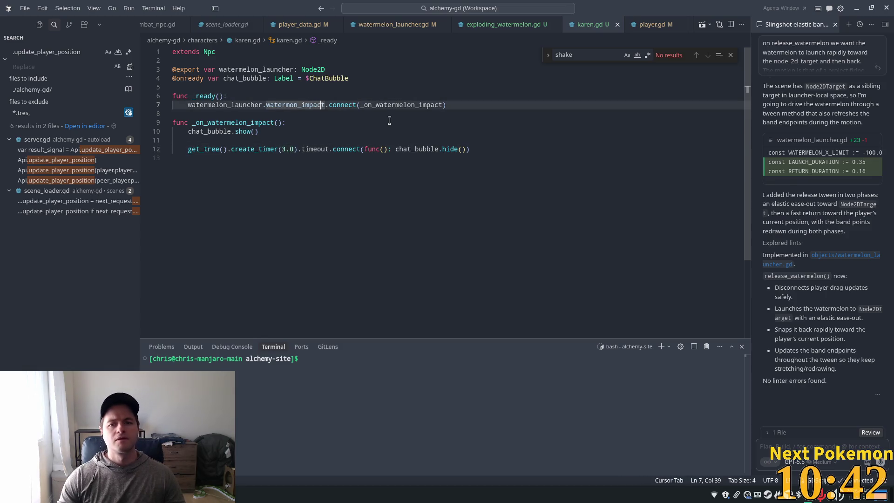
click(509, 24)
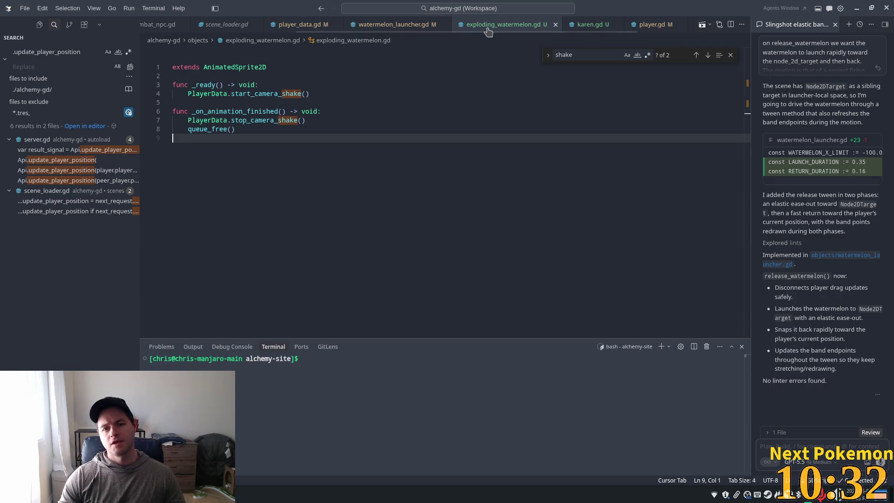
- Delete the exported watermelon_launcher variable from karen.gd
click(589, 24)
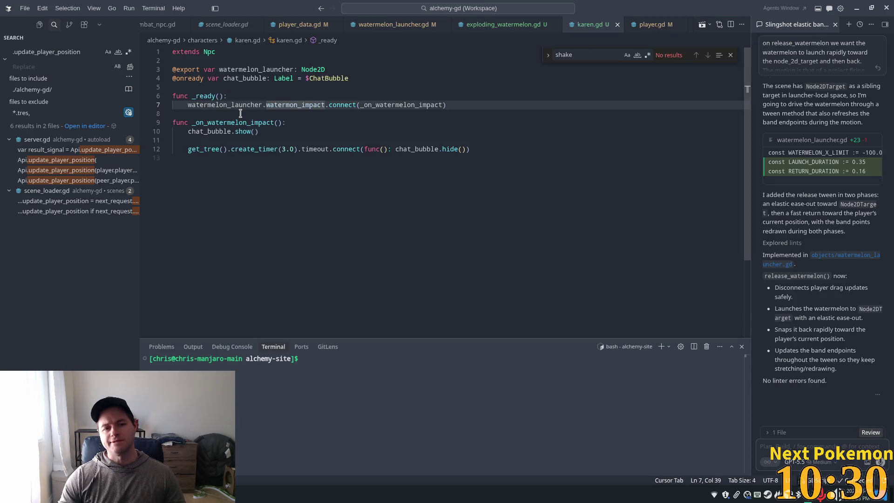
double_click(227, 105)
drag(325, 69, 172, 70)
key(BackSpace)
key(BackSpace)
key(BackSpace)
key(Return)
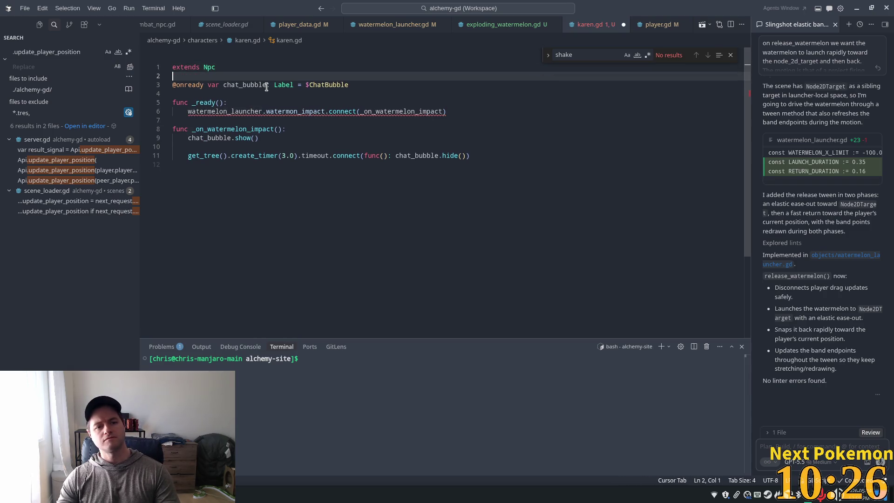
- Replace watermelon_launcher in the _ready connect call with UiState
double_click(226, 110)
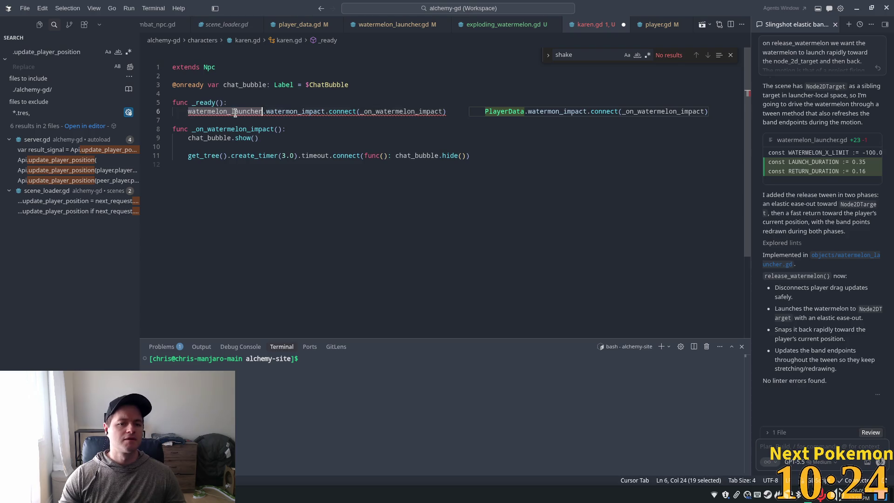
text($)
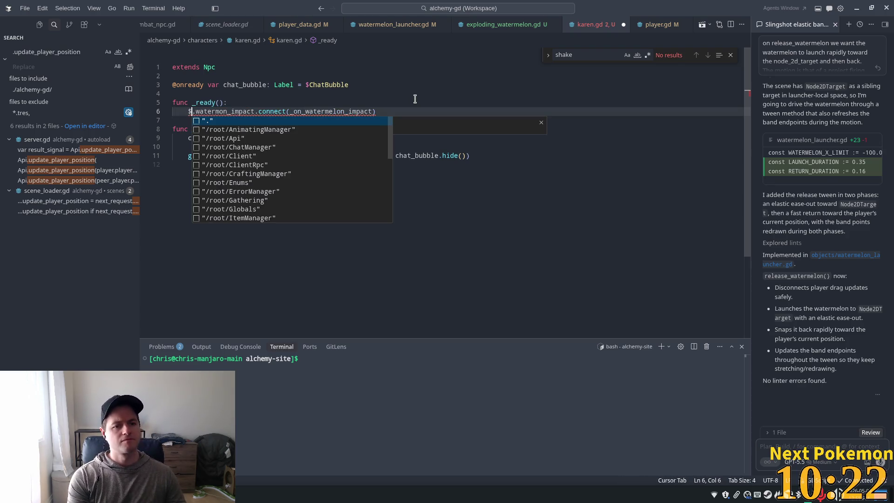
key(BackSpace)
text(UiS)
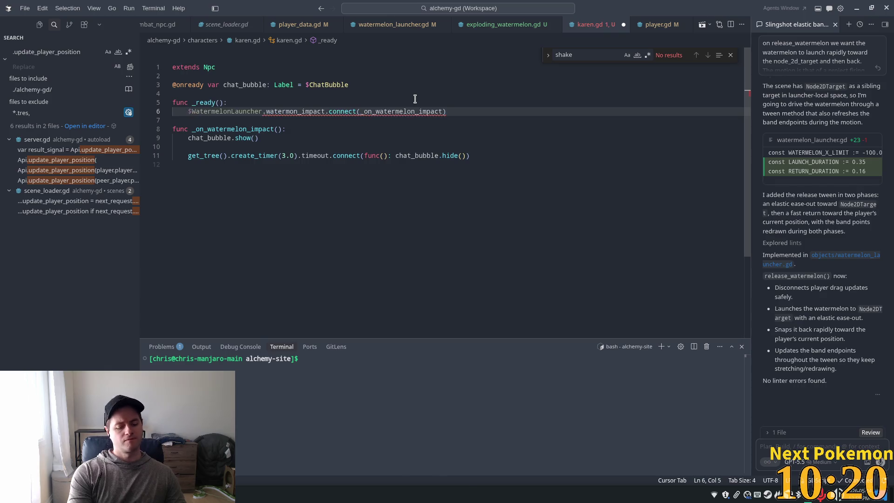
text(tate.w)
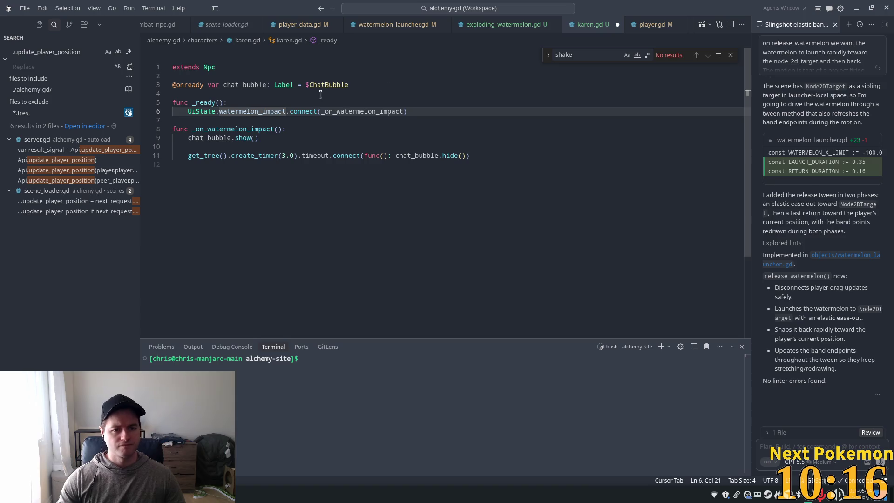
click(357, 111)
click(532, 82)
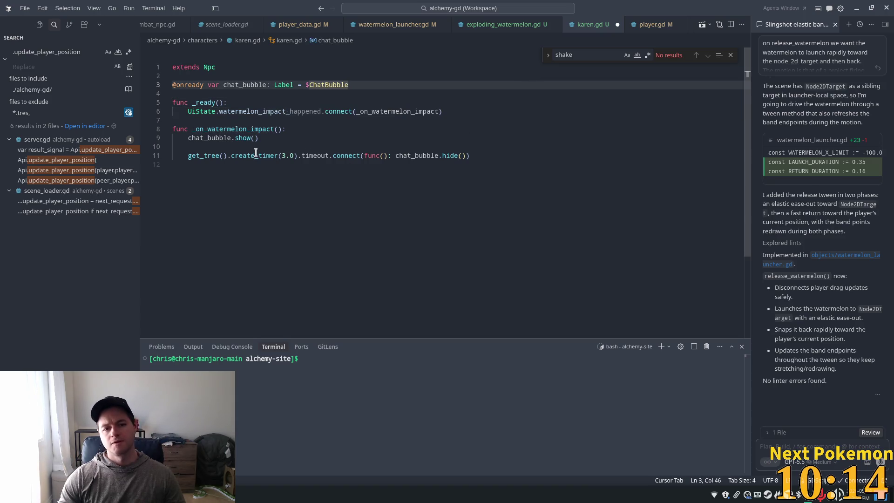
click(233, 105)
double_click(195, 113)
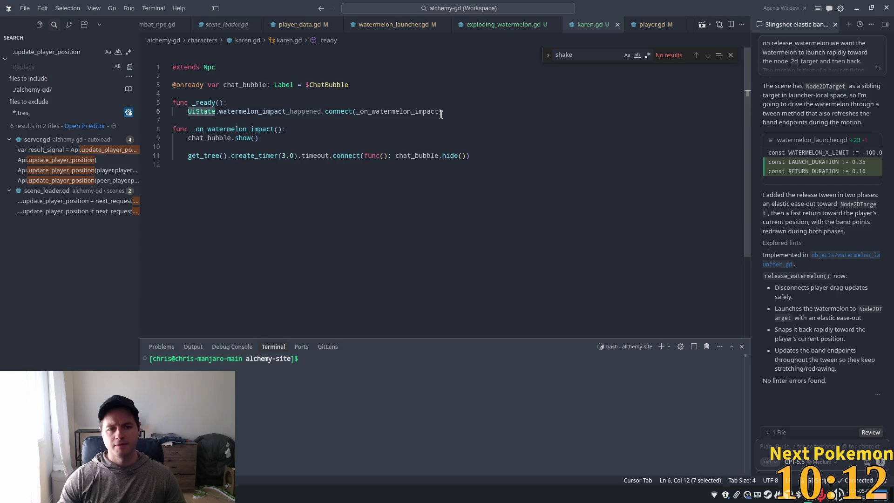
- Open ui_state.gd via the quick file finder
key(ctrl+p)
text(ui_state)
key(Return)
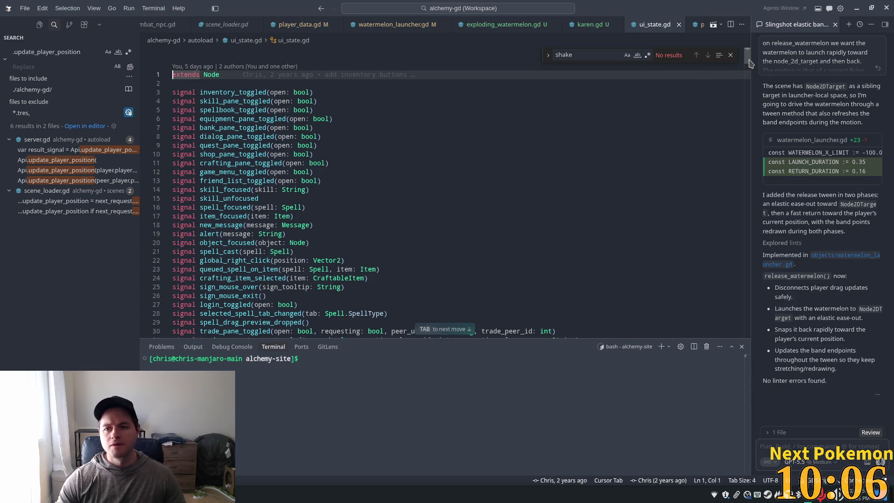
- Declare a watermelon_impact signal after quest_log_toggled in ui_state.gd
scroll(446, 137, down, 20)
scroll(445, 143, up, 13)
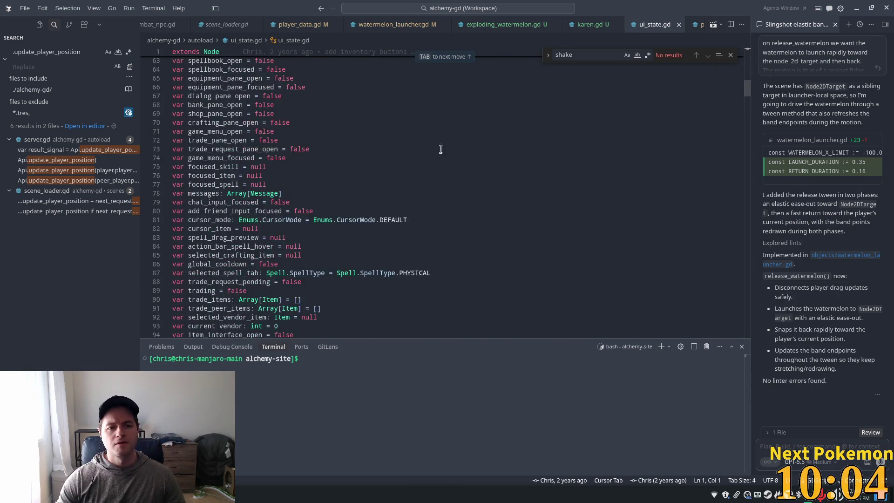
click(391, 152)
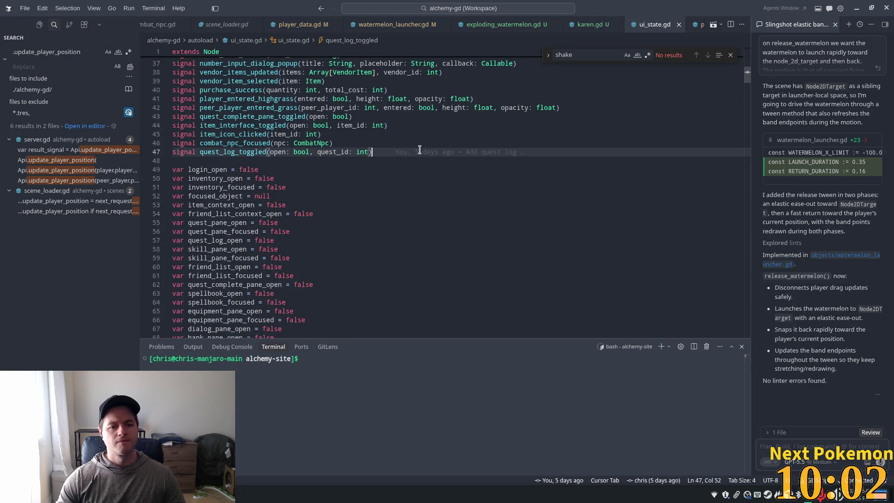
key(Tab)
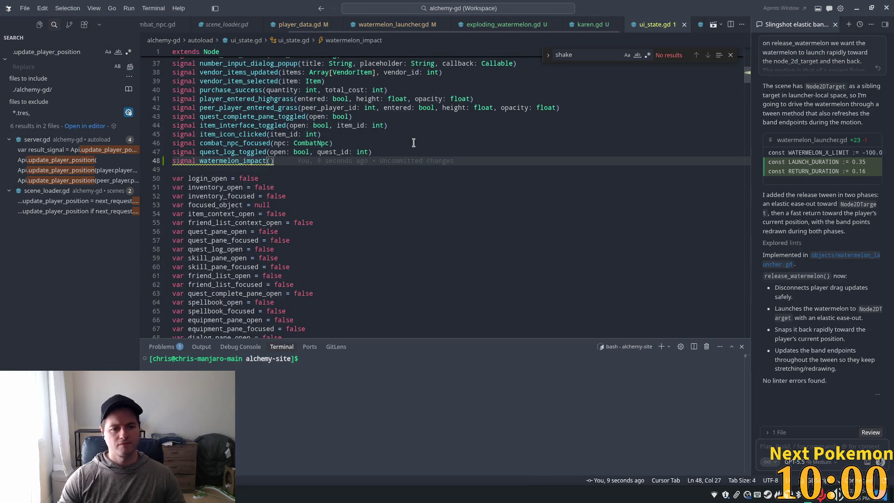
click(414, 144)
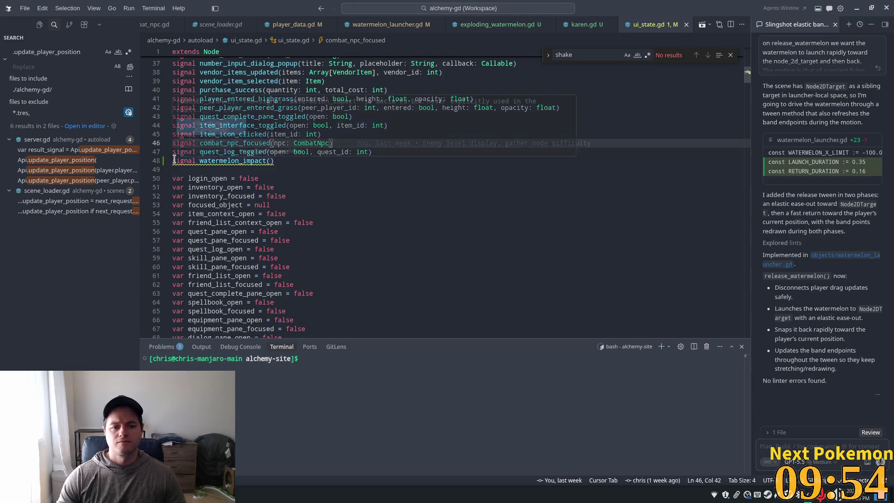
mouse_move(174, 159)
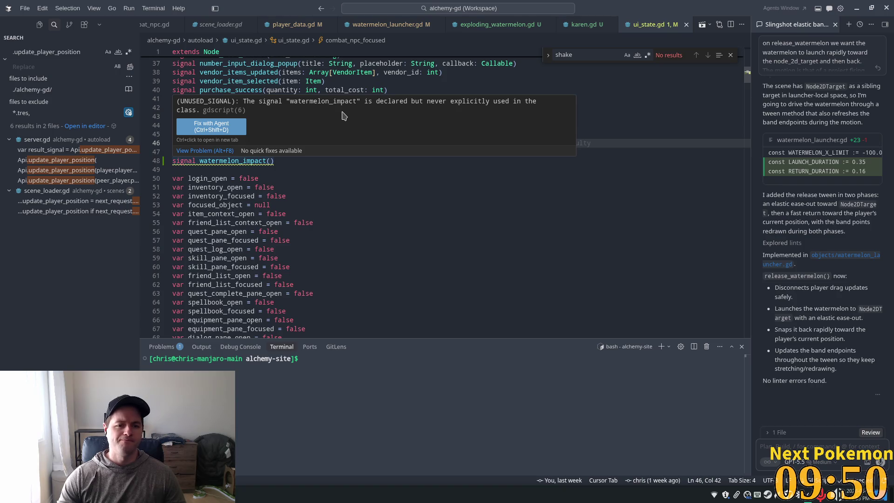
click(326, 161)
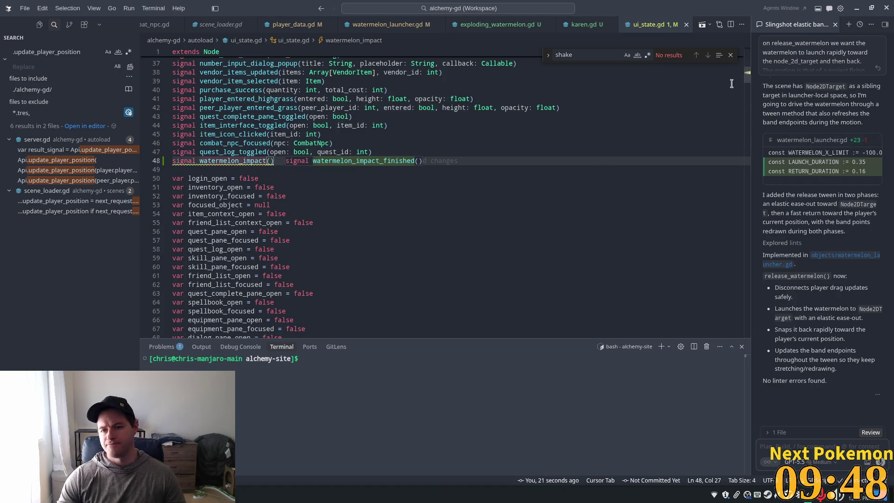
scroll(748, 81, down, 1)
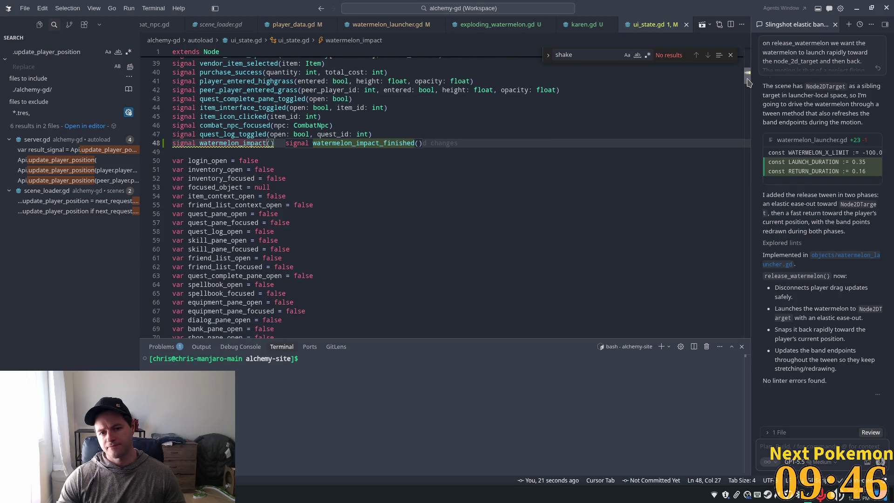
mouse_move(747, 82)
mouse_down()
mouse_move(740, 154)
mouse_move(741, 110)
mouse_move(740, 119)
mouse_up()
scroll(284, 122, up, 10)
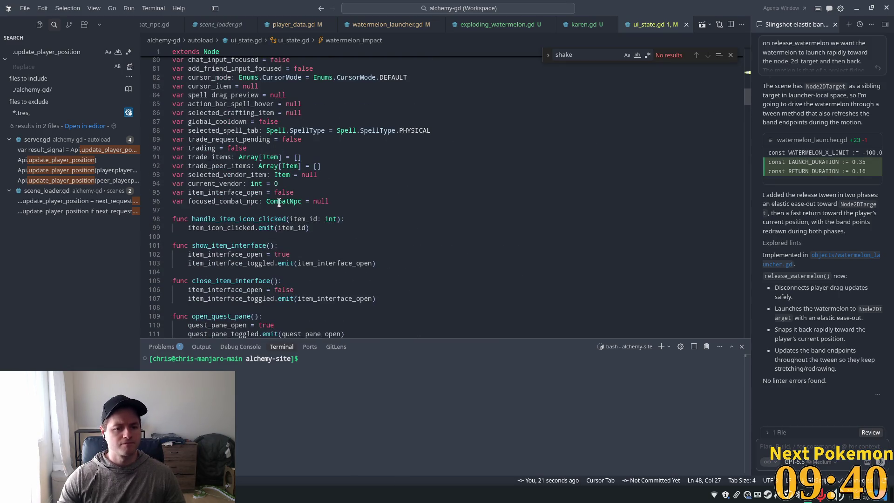
- Add a handle_watermelon_impact() function that emits the signal, then open exploding_watermelon.gd
click(216, 212)
key(Return)
key(Return)
key(Tab)
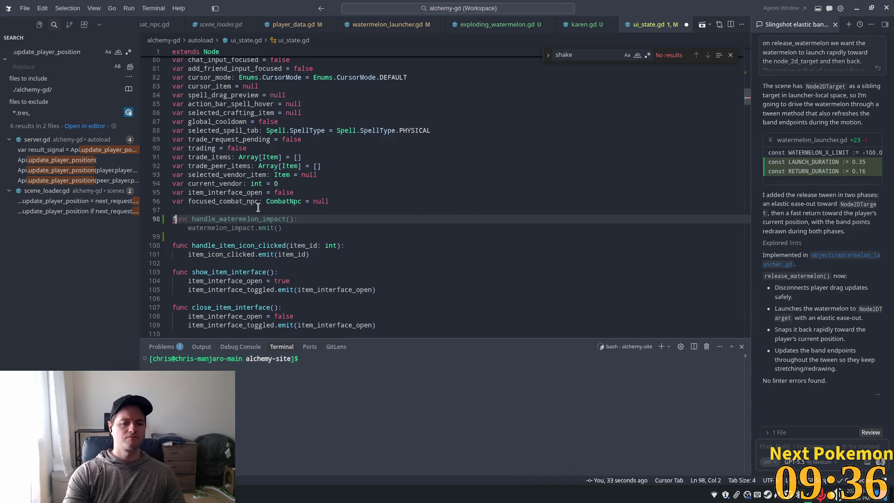
key(Return)
click(555, 201)
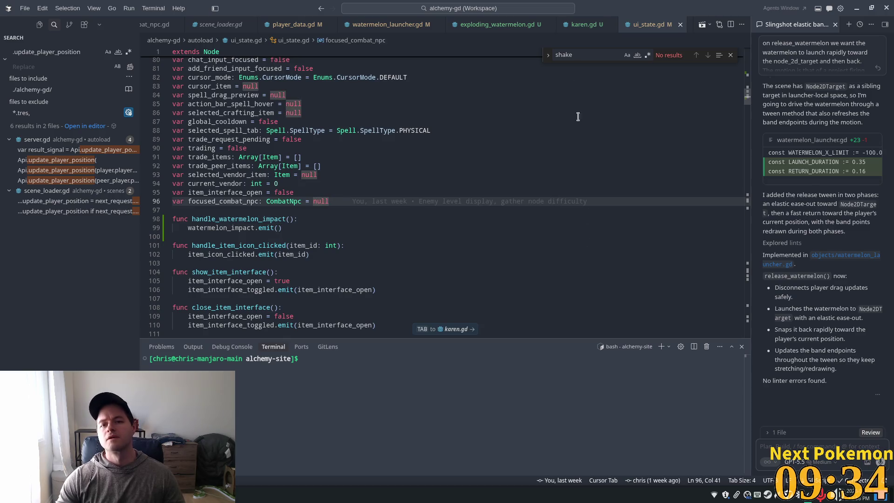
click(584, 24)
click(495, 24)
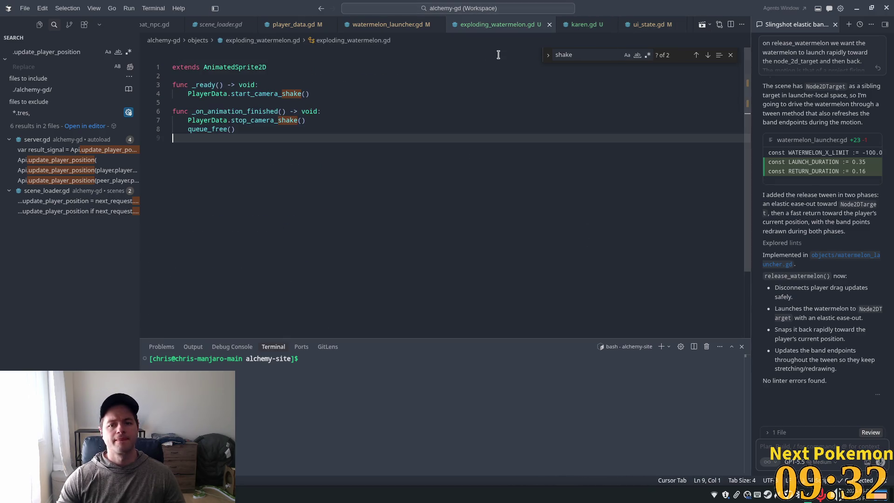
- Call UiState.handle_watermelon_impact() after stop_camera_shake(), review karen.gd's _ready connection, then return to Godot
click(325, 123)
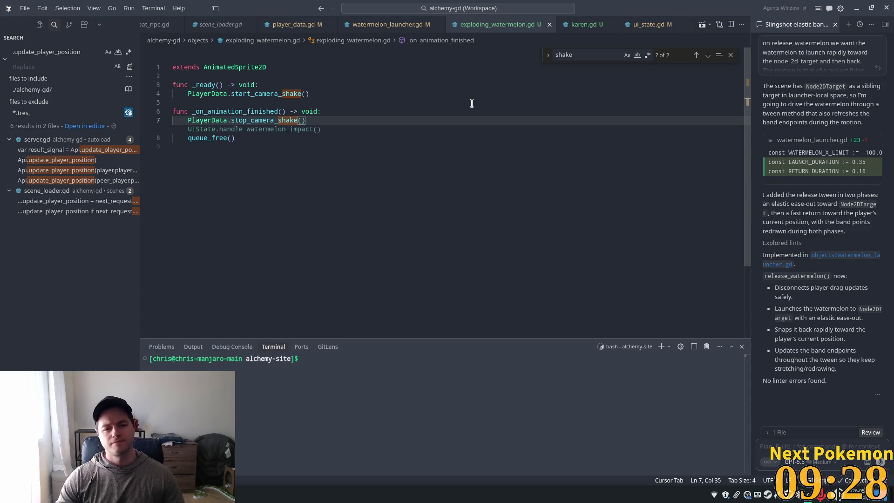
key(Tab)
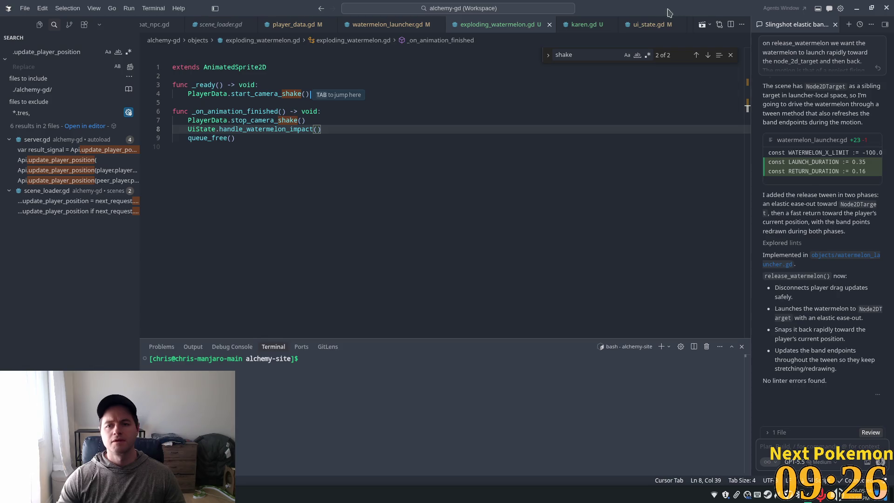
click(577, 26)
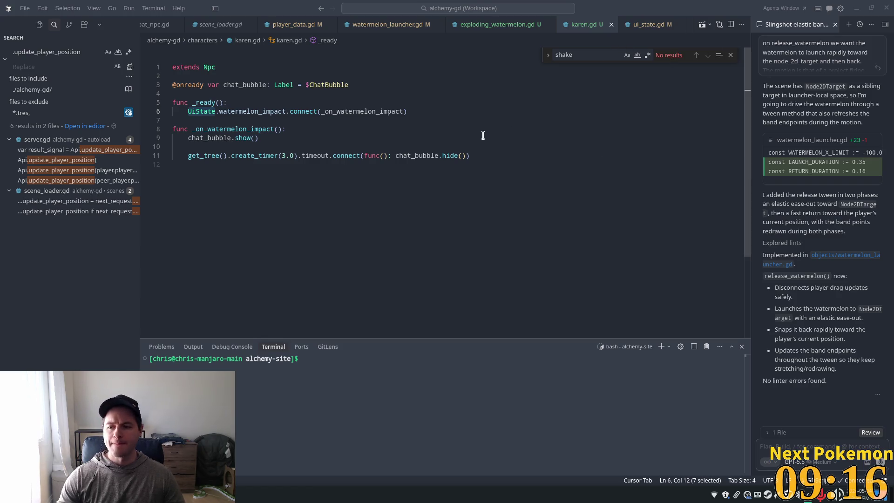
click(346, 106)
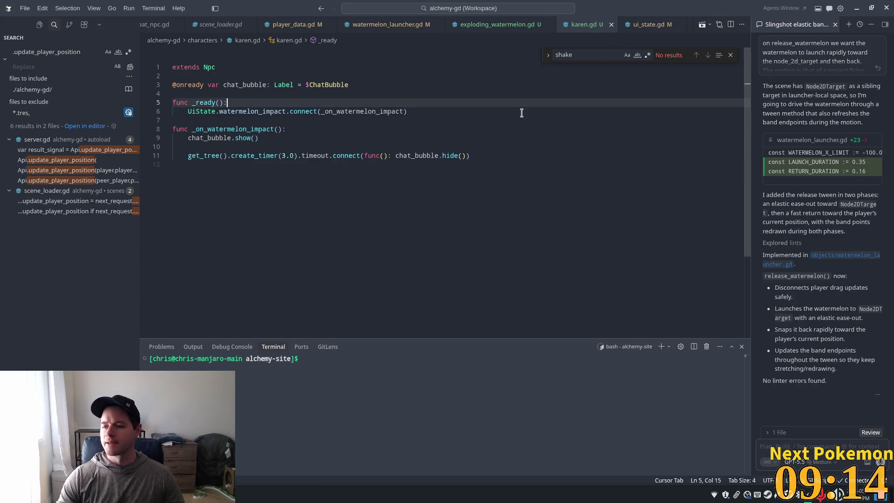
key(alt+Tab)
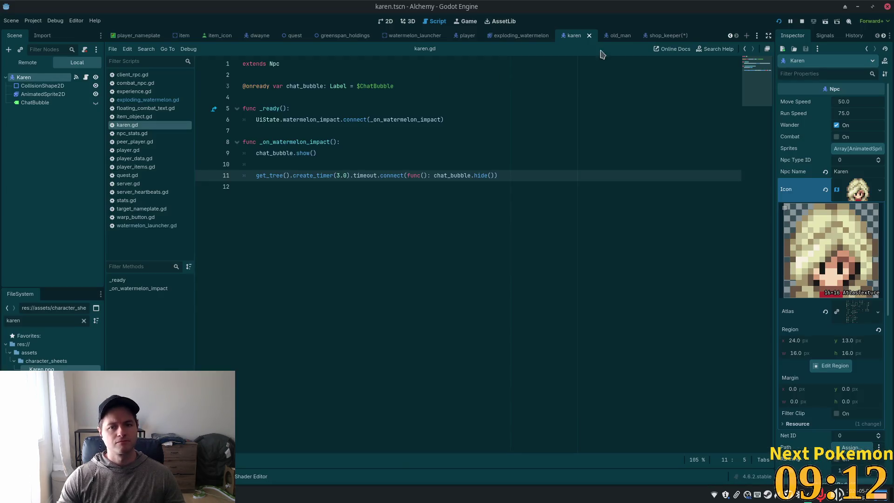
- Test-run the game by slinging a watermelon at the catapult, then stop and open greenspan_holdings
key(F5)
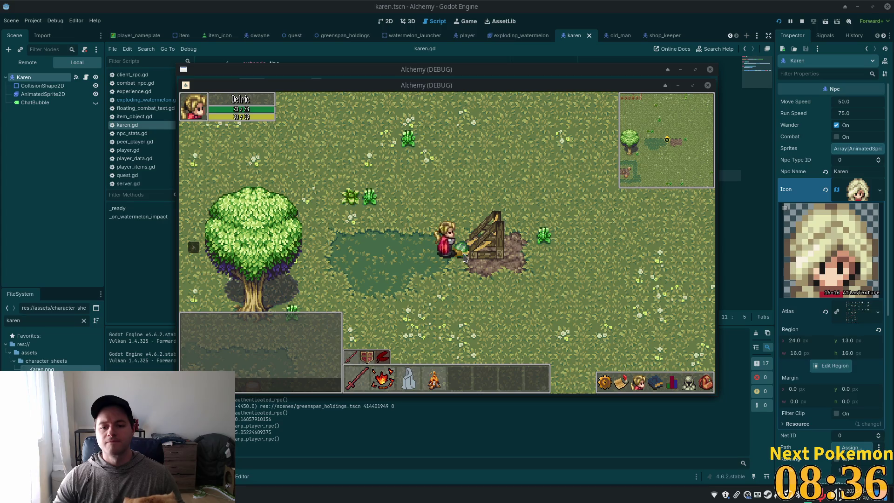
drag(481, 248, 458, 260)
key(a)
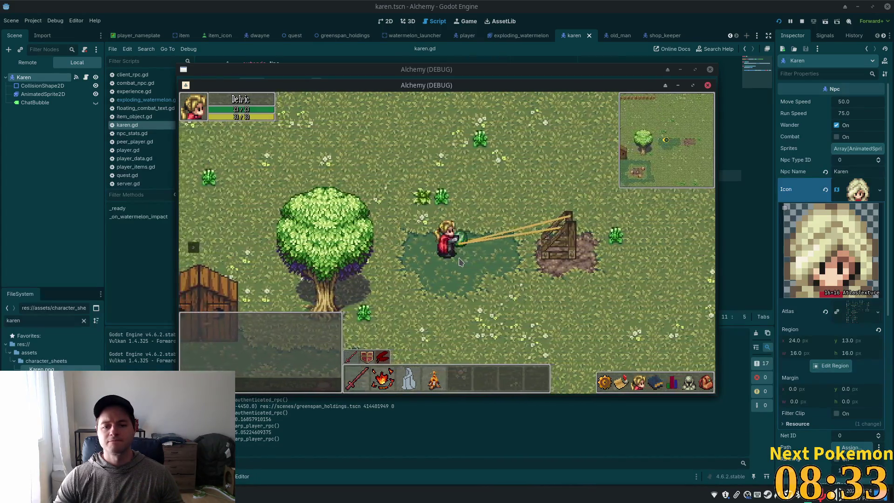
key(a)
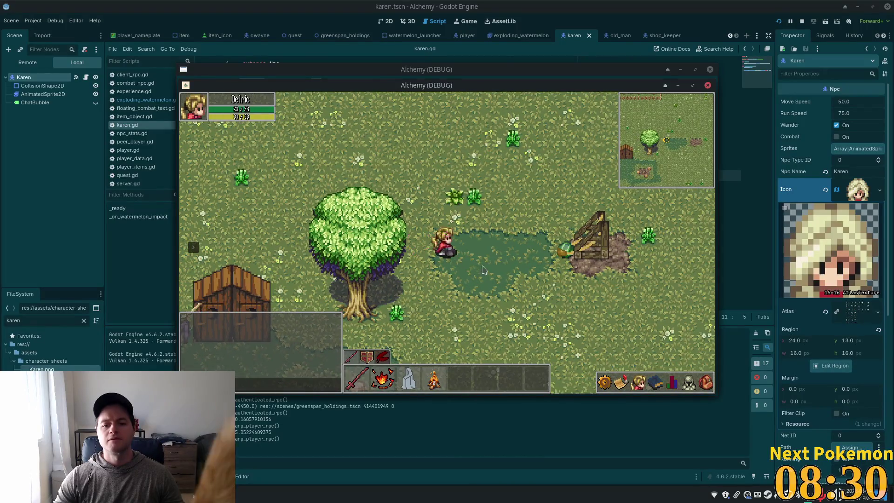
key(d)
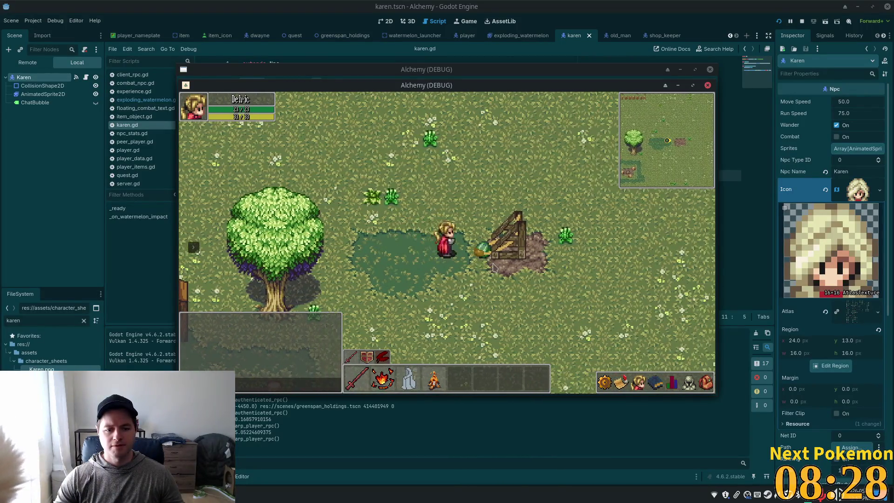
key(F8)
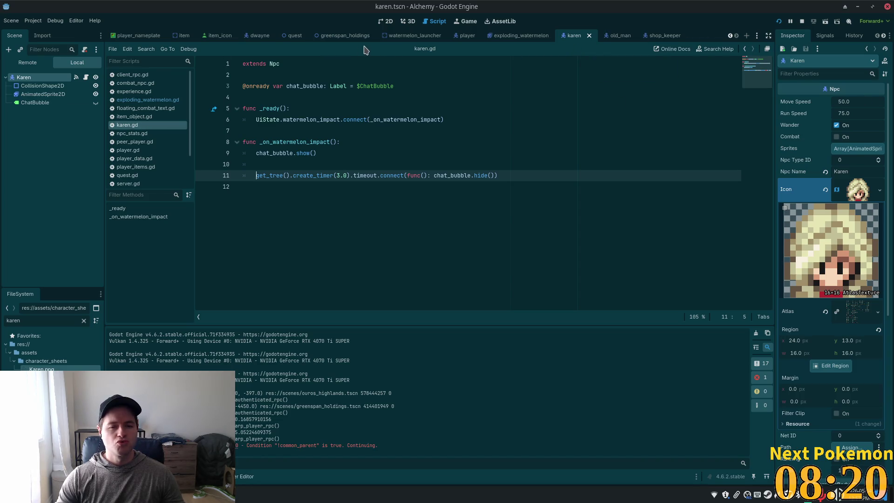
click(349, 37)
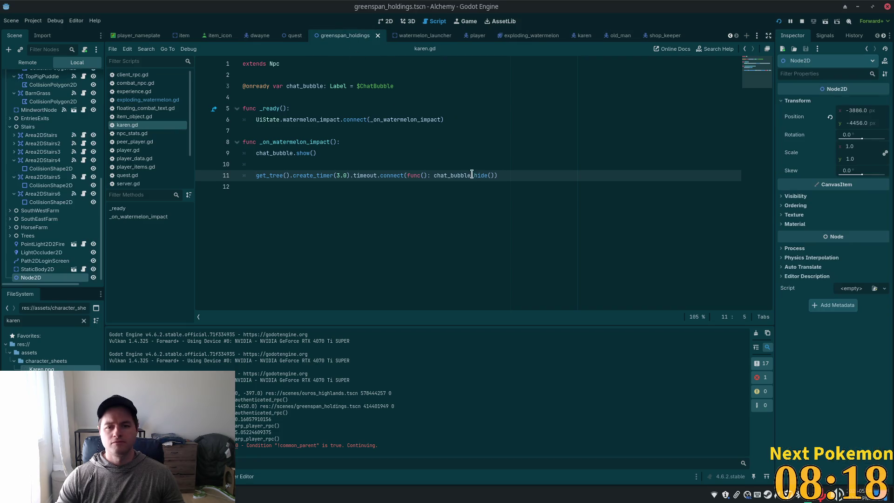
- Drop a karen.tscn instance beside the stump in the 2D map, then save and run
click(385, 21)
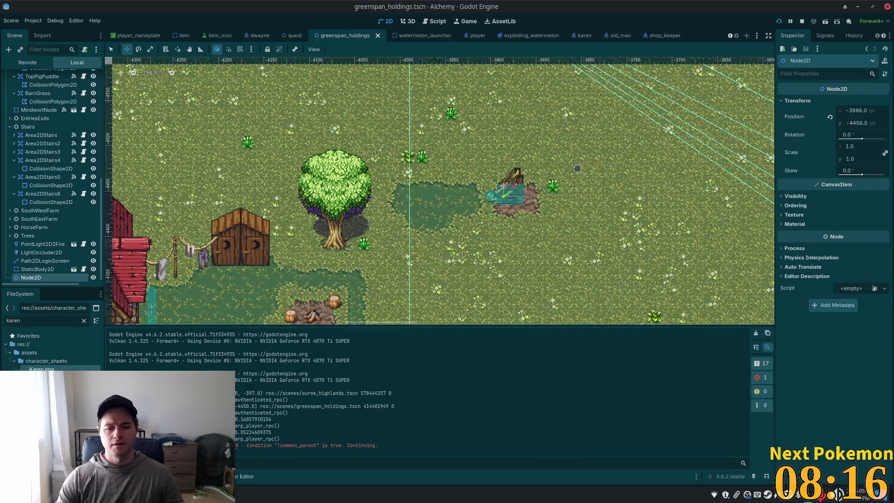
scroll(469, 181, up, 6)
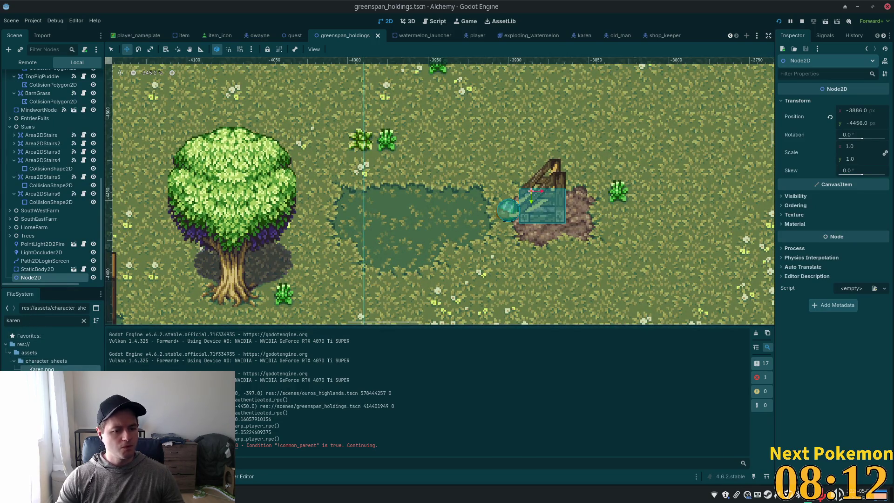
mouse_move(37, 386)
mouse_down()
mouse_move(394, 216)
mouse_move(419, 140)
mouse_move(428, 138)
mouse_up()
key(ctrl+s)
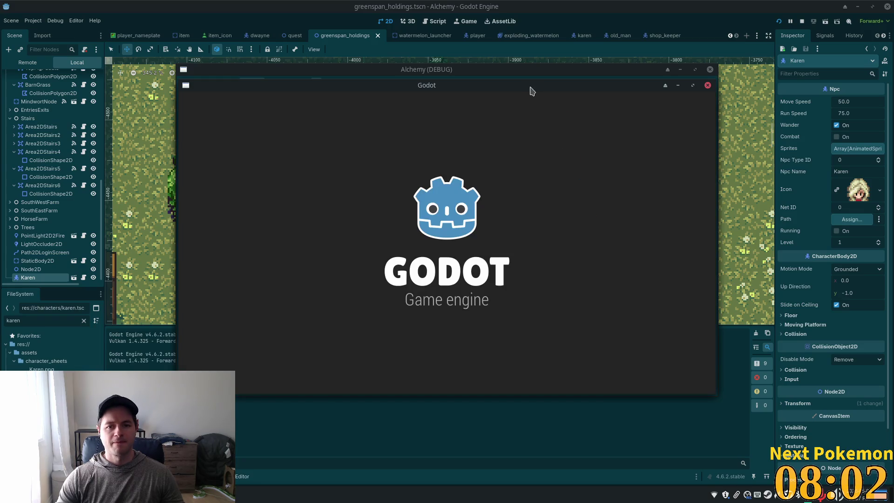
- Drag the debug game windows apart with the farm view on the left, and walk toward the catapult
drag(602, 114, 684, 136)
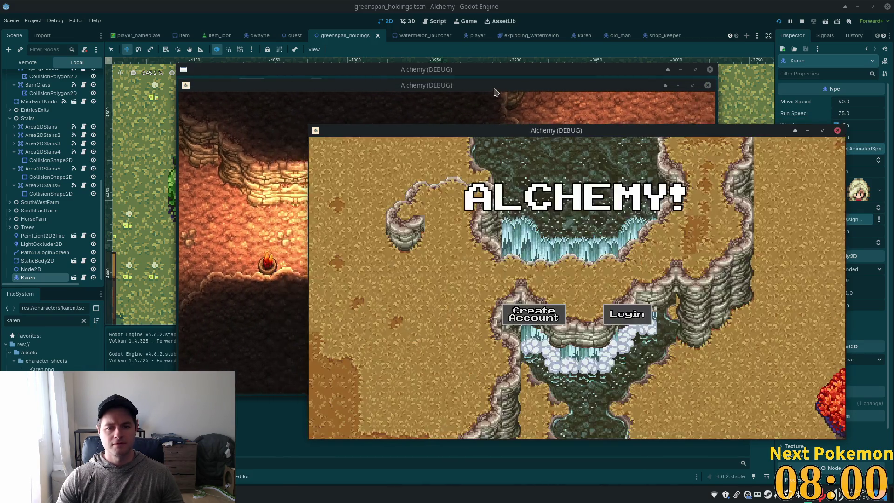
drag(480, 87, 340, 101)
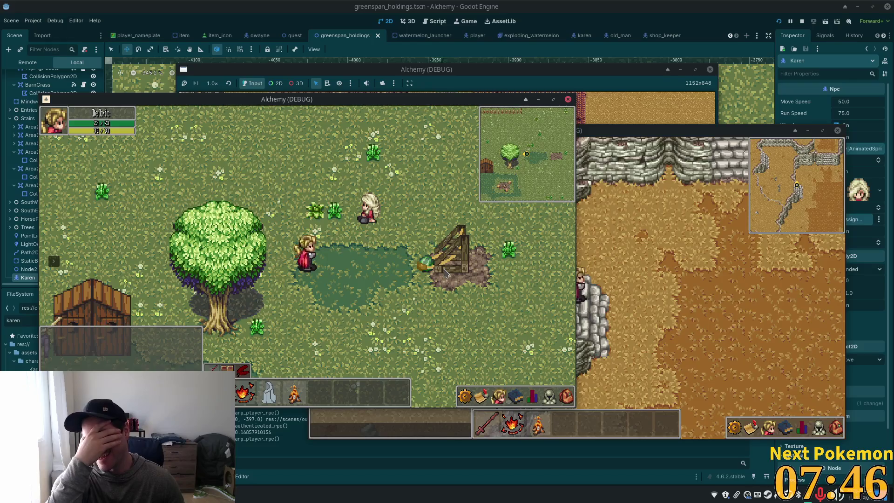
key(d)
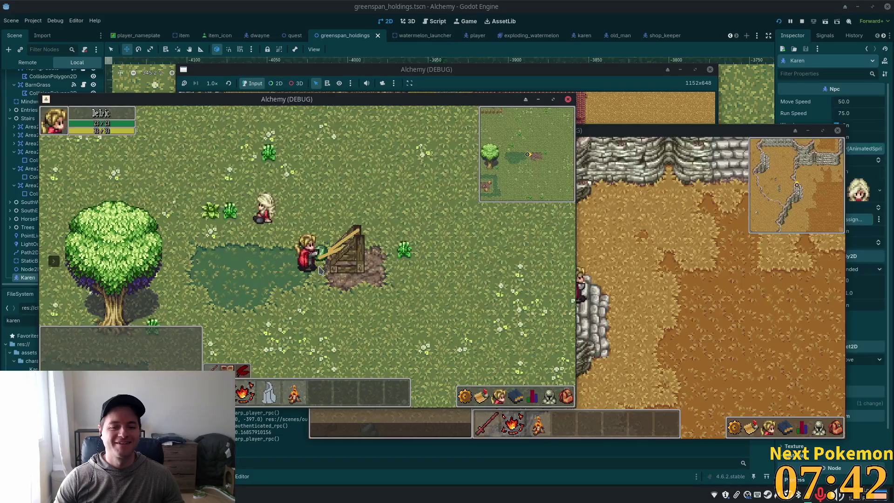
- Aim and fire the first watermelon shots from the slingshot, watching Karen's reaction
key(a)
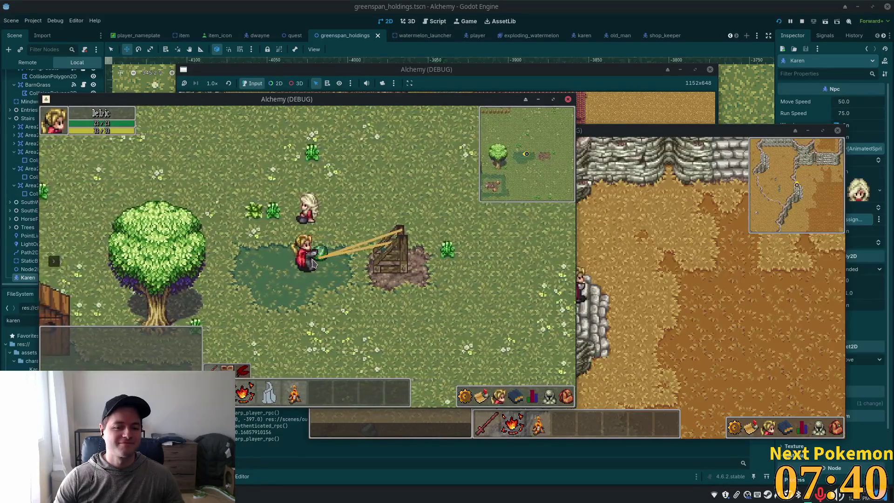
key(a)
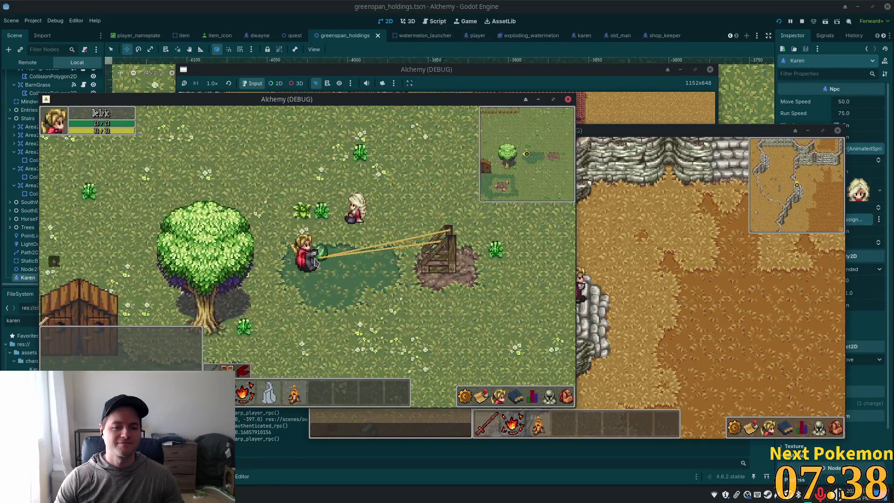
click(315, 261)
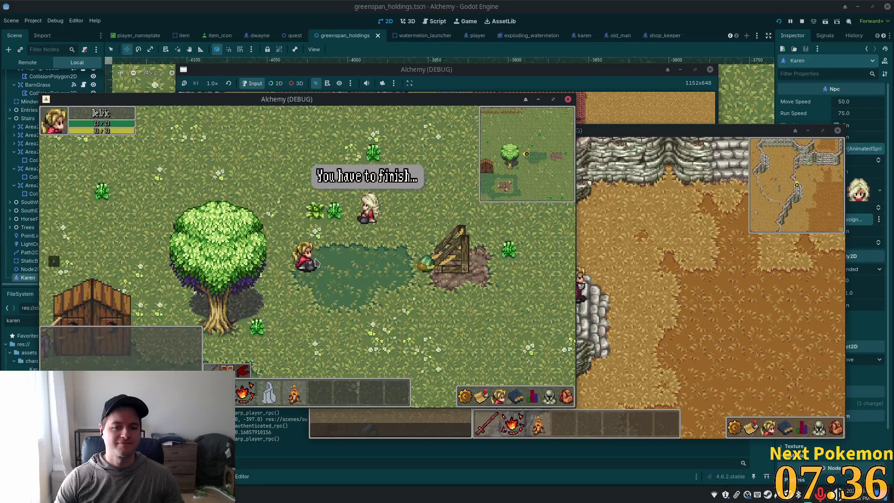
key(a)
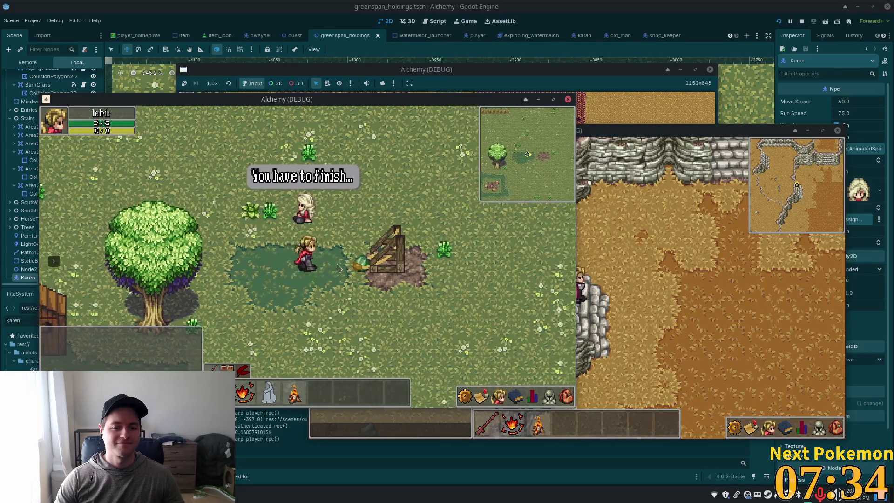
key(a)
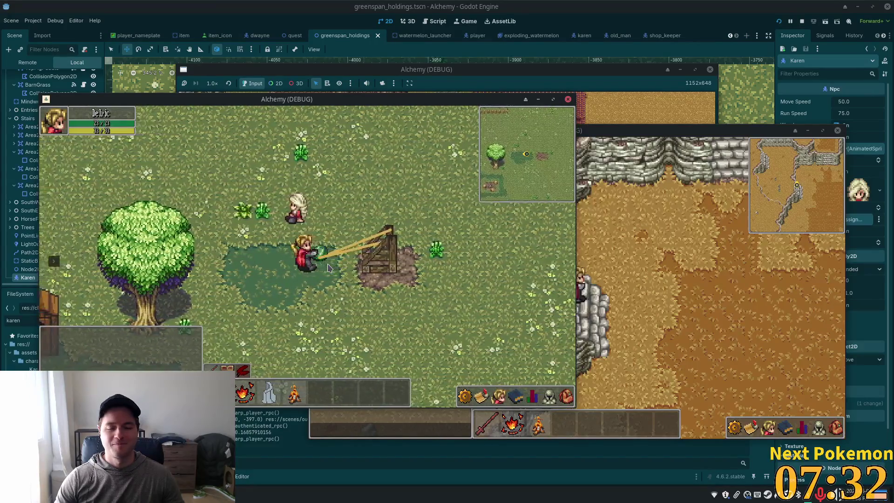
key(a)
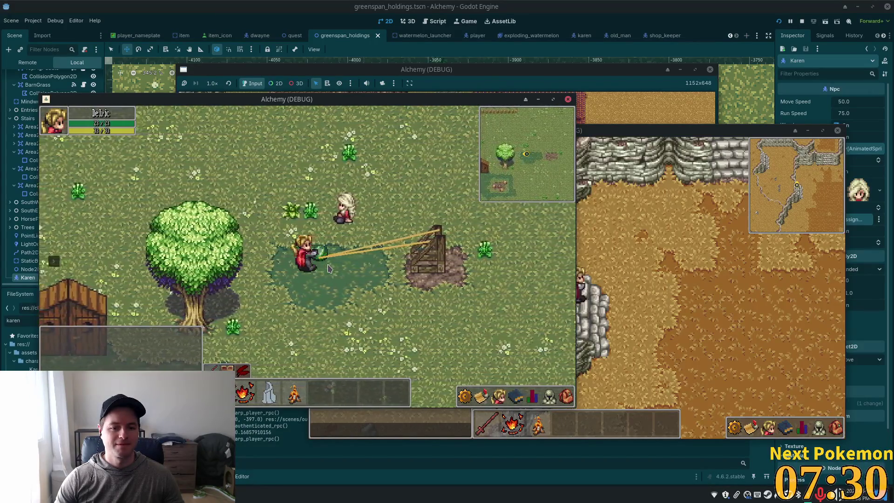
key(a)
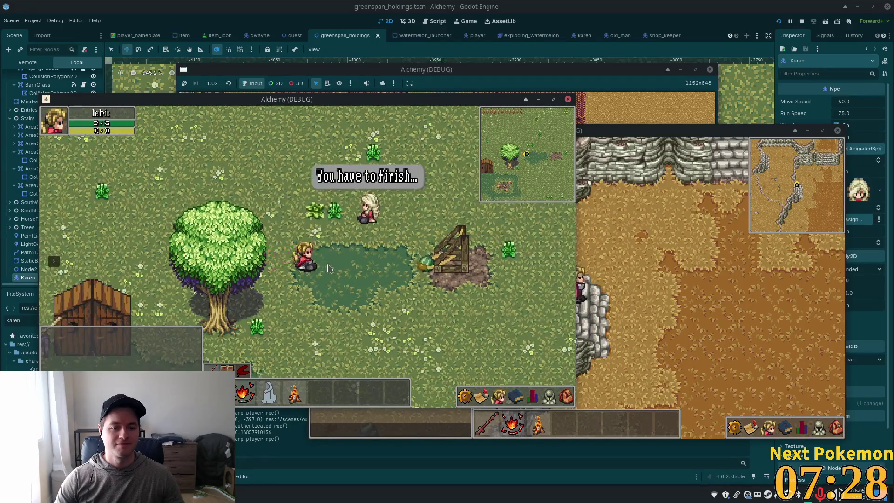
- Return to the launcher and fire another watermelon toward the catapult
key(d)
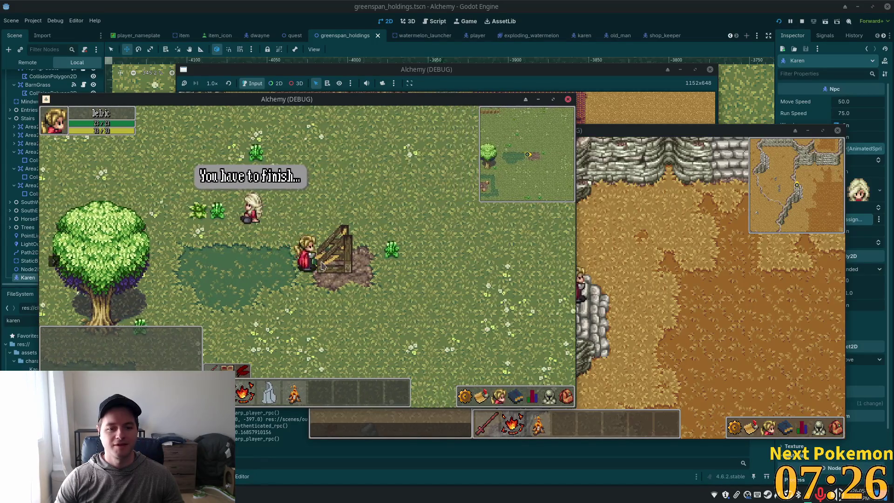
key(a)
key(a)
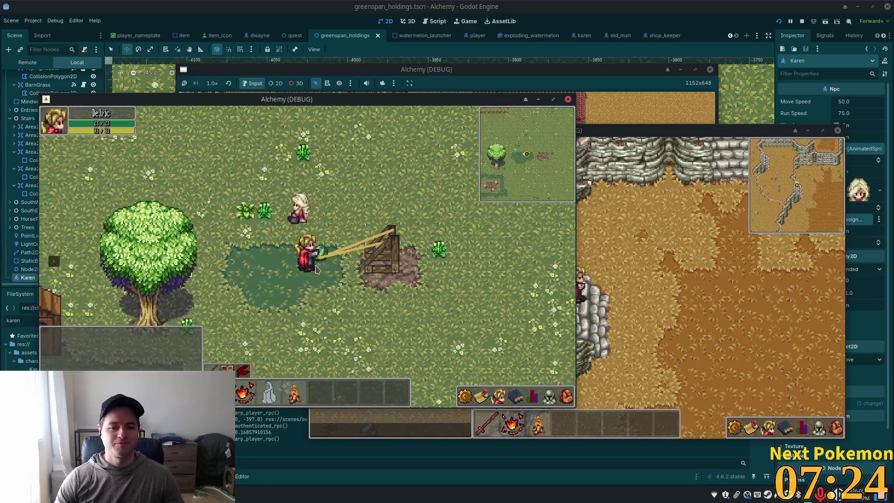
key(a)
key(a)
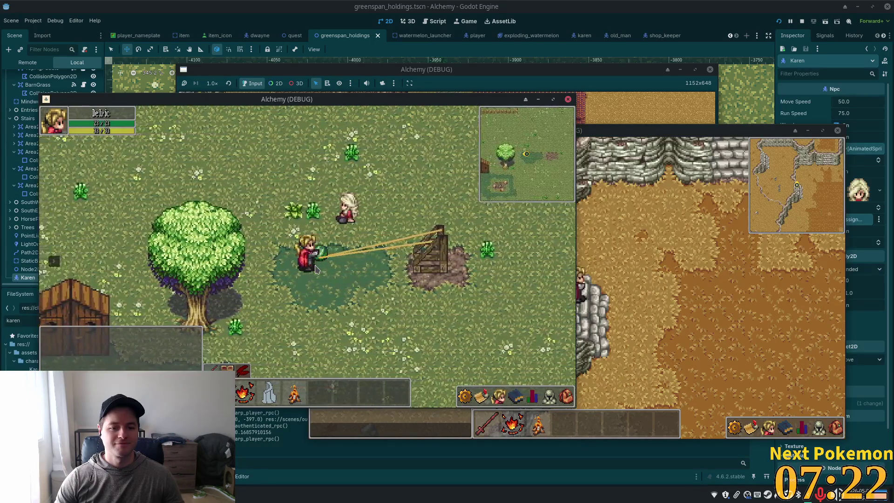
key(a)
key(w)
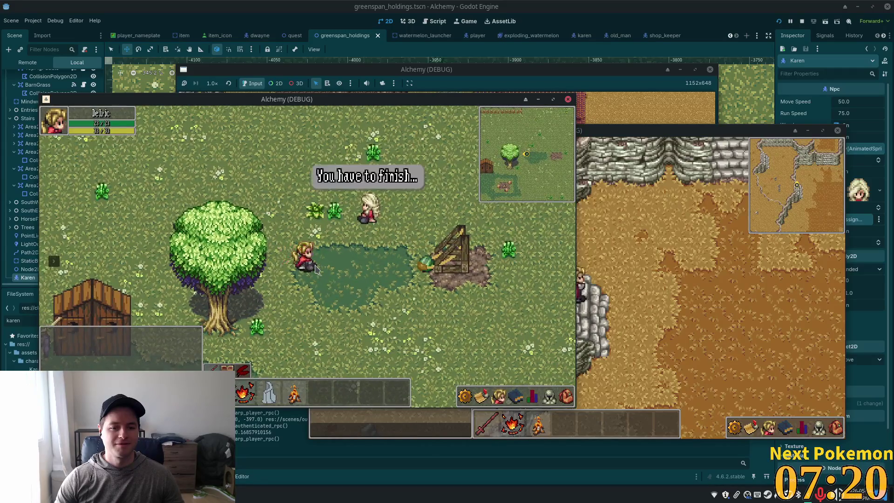
key(d)
click(310, 268)
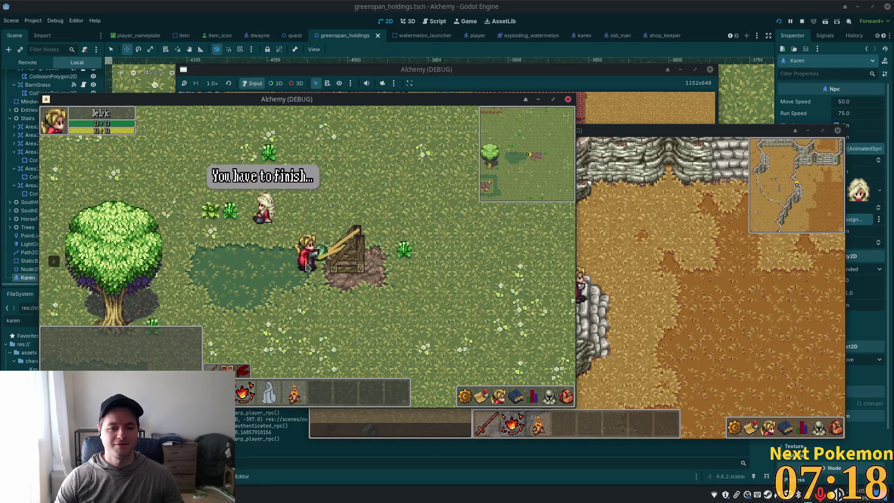
- Pull the slingshot band left for a third shot, then walk back to the watermelon
key(a)
key(a)
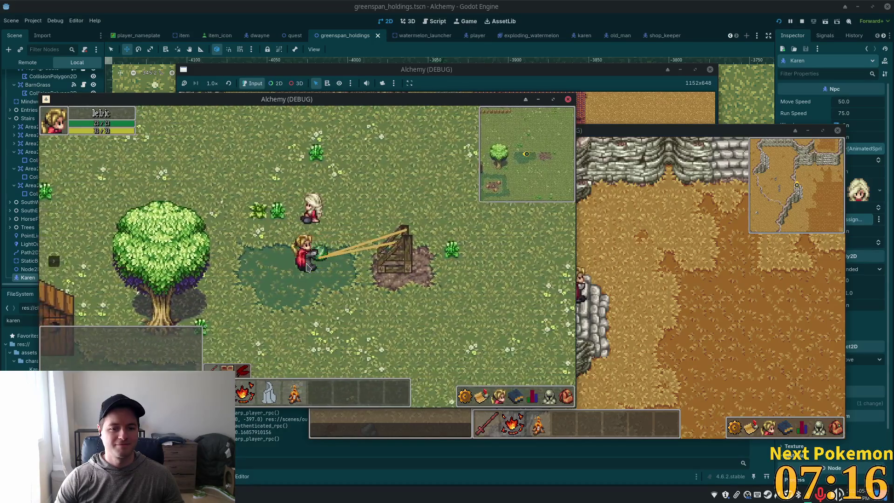
key(a)
key(a)
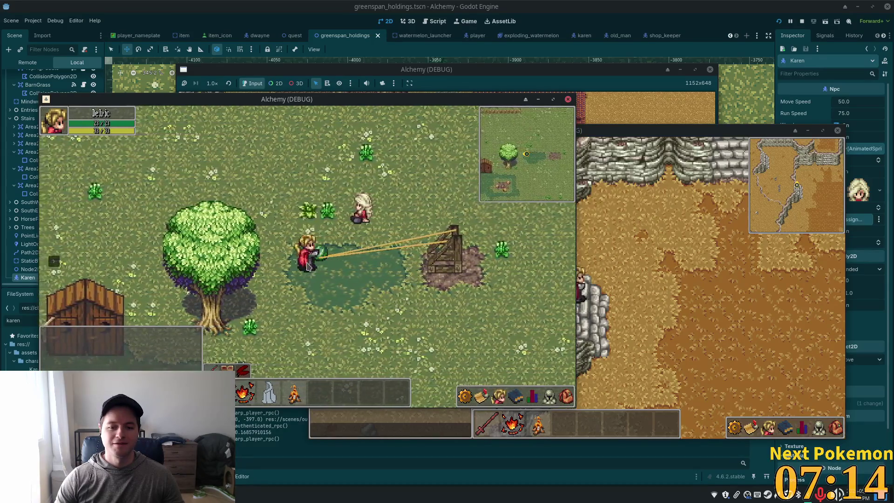
key(a)
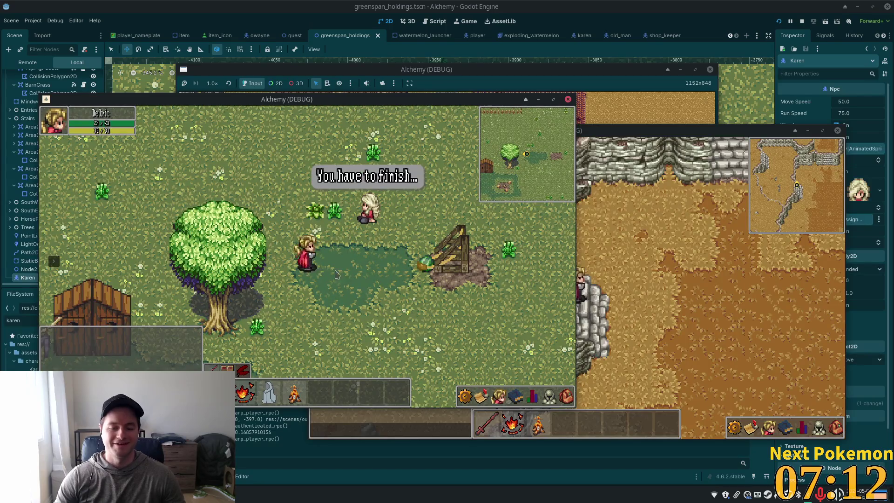
key(d)
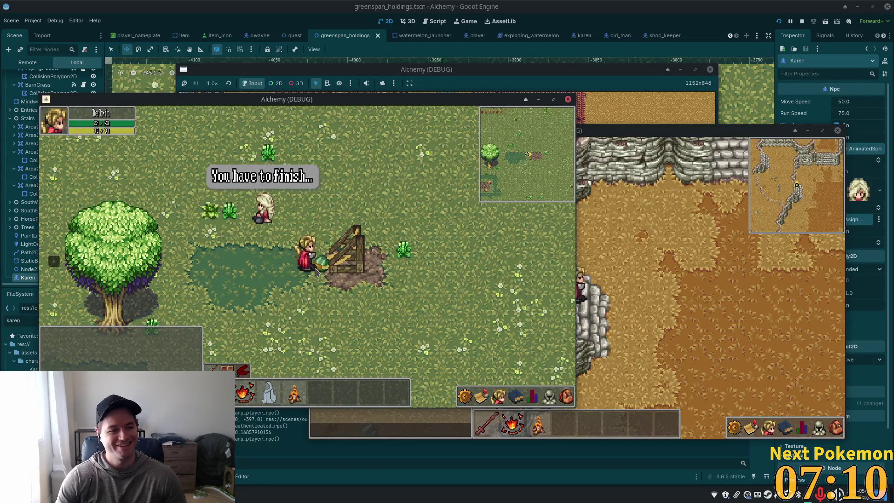
key(a)
key(d)
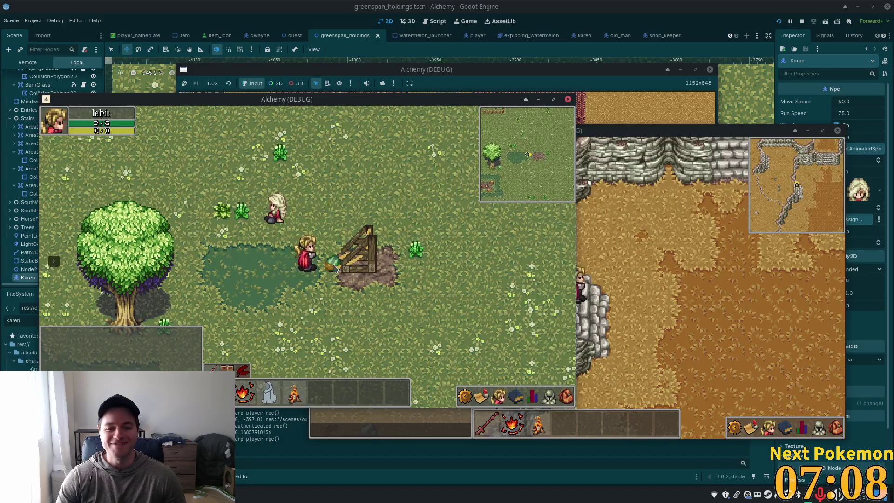
key(d)
- Fire two more watermelons, checking Karen's chat bubble after each impact
key(a)
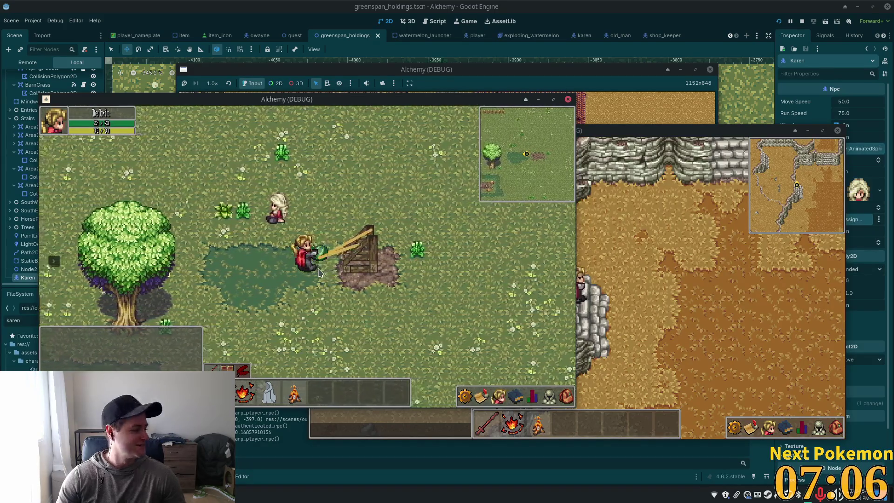
key(a)
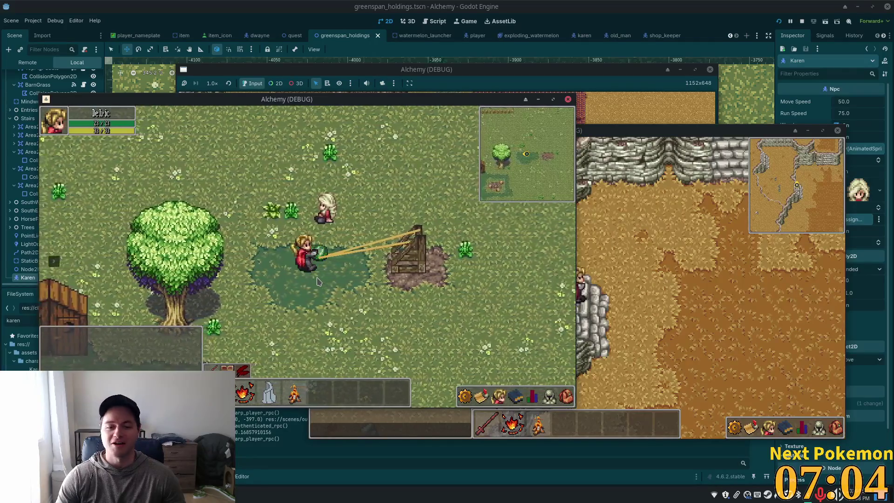
key(a)
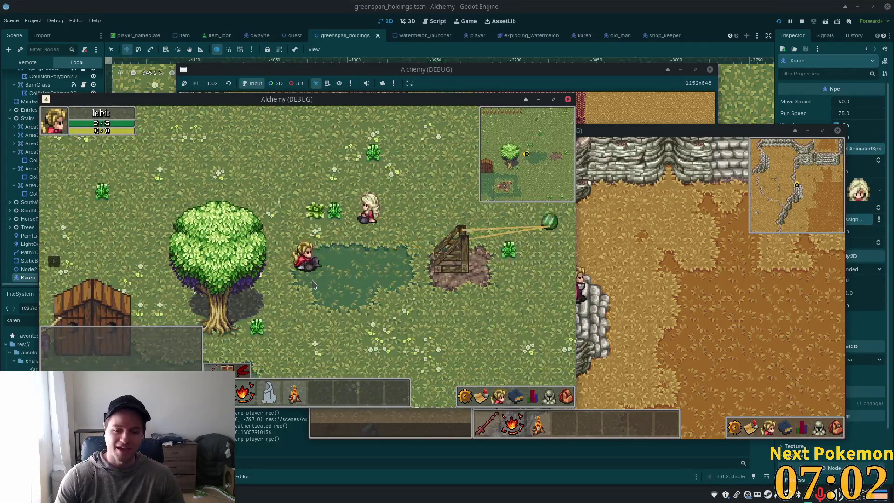
key(d)
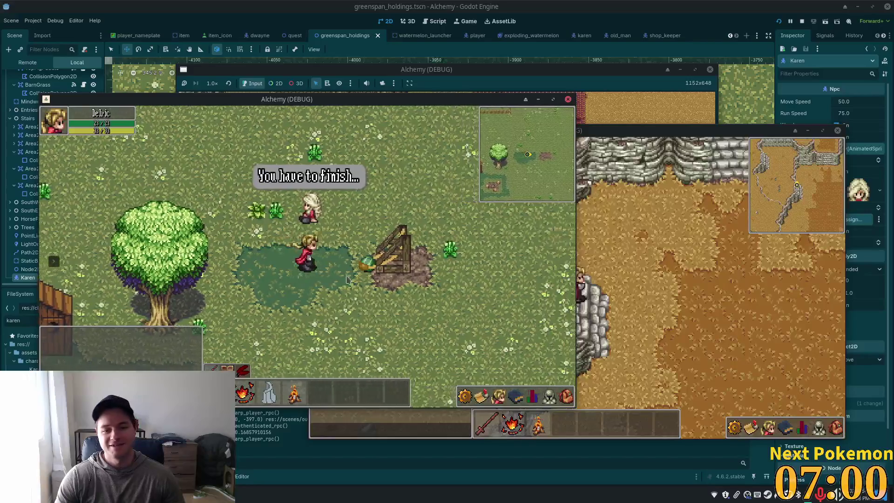
key(a)
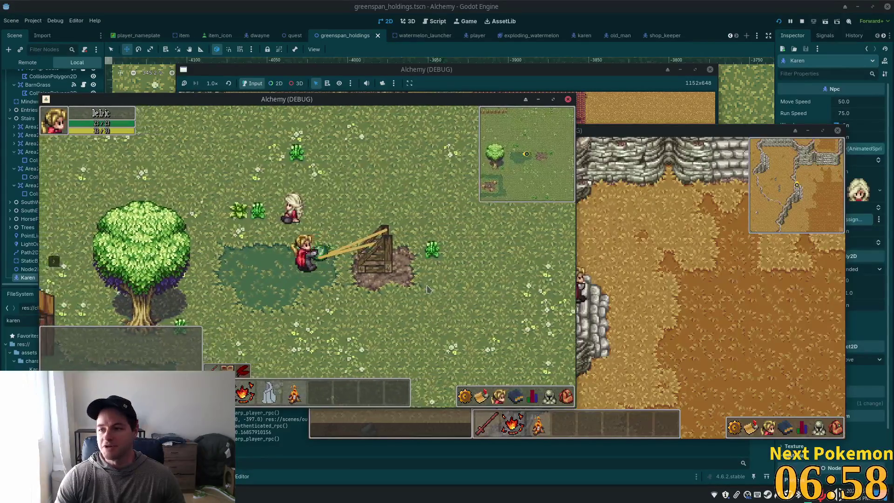
key(a)
key(a)
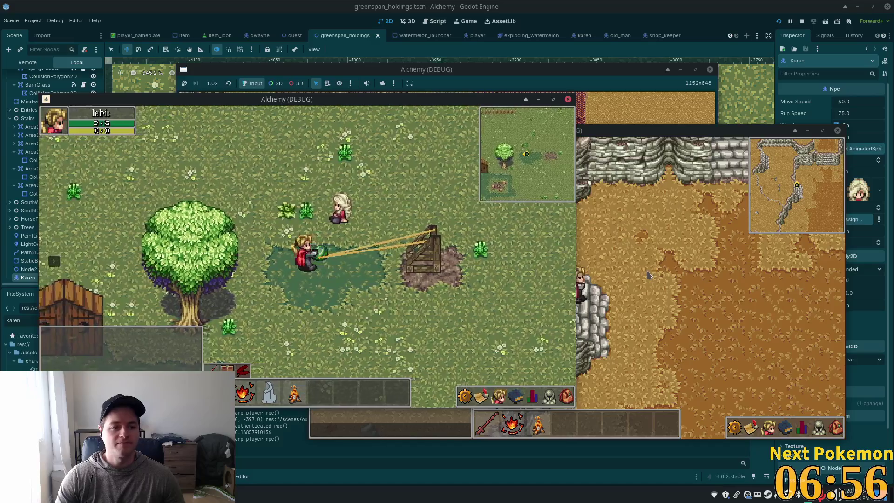
key(a)
key(e)
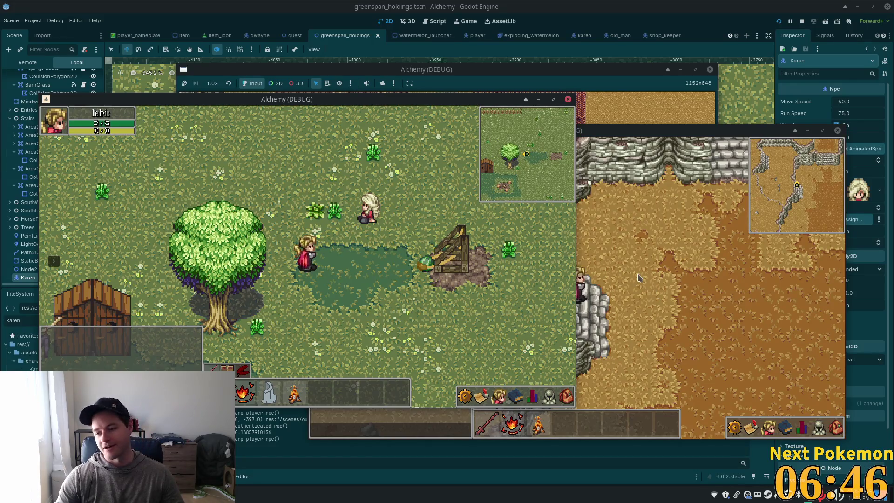
- Launch a final watermelon and confirm Karen's 'You have to finish...' bubble appears again
key(d)
key(d)
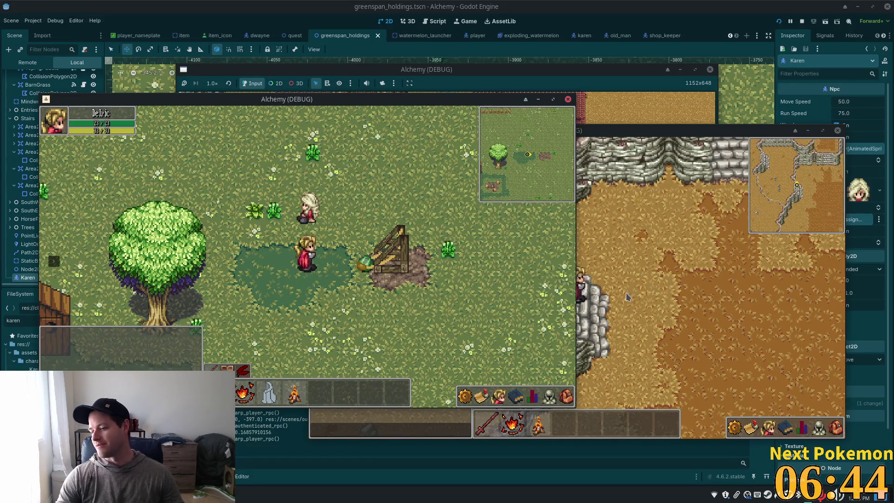
key(d)
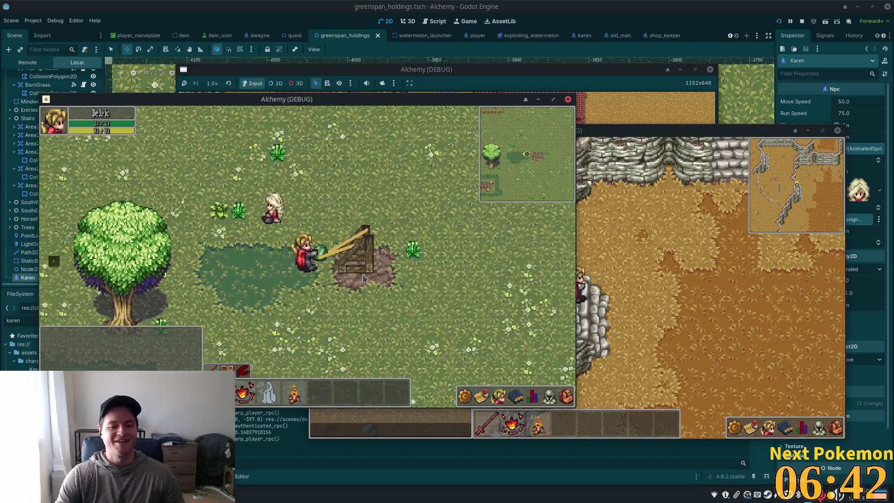
key(a)
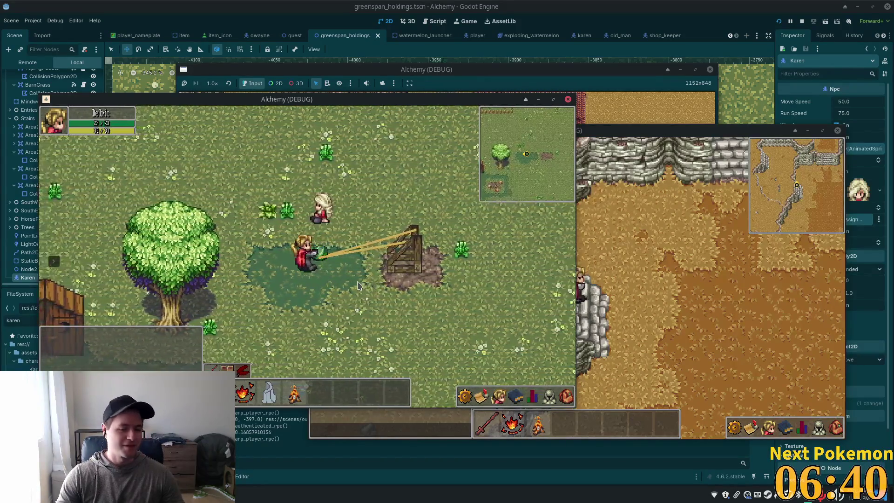
key(a)
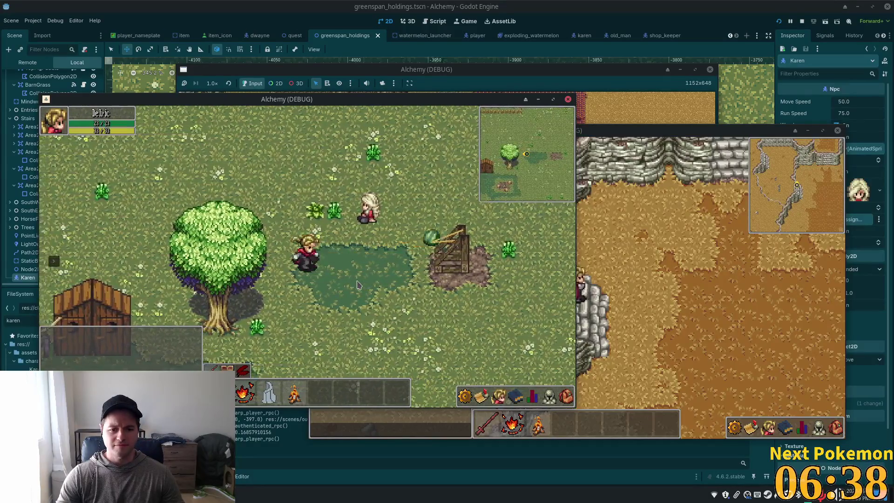
key(d)
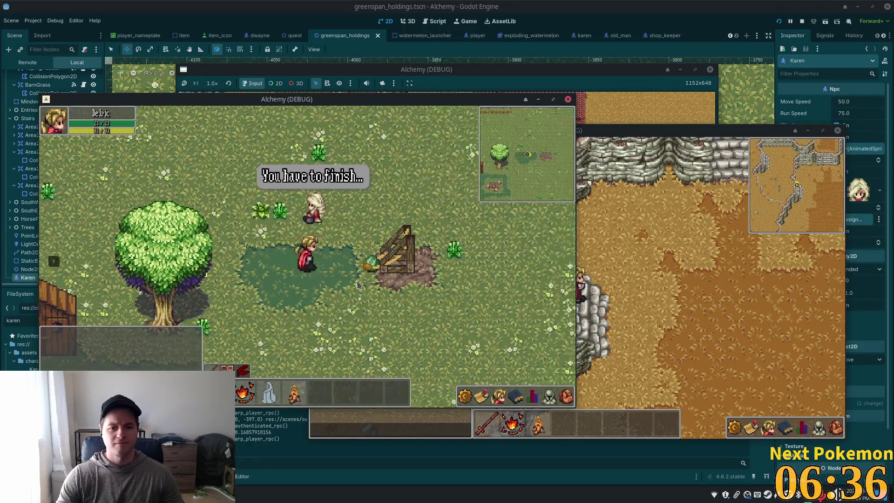